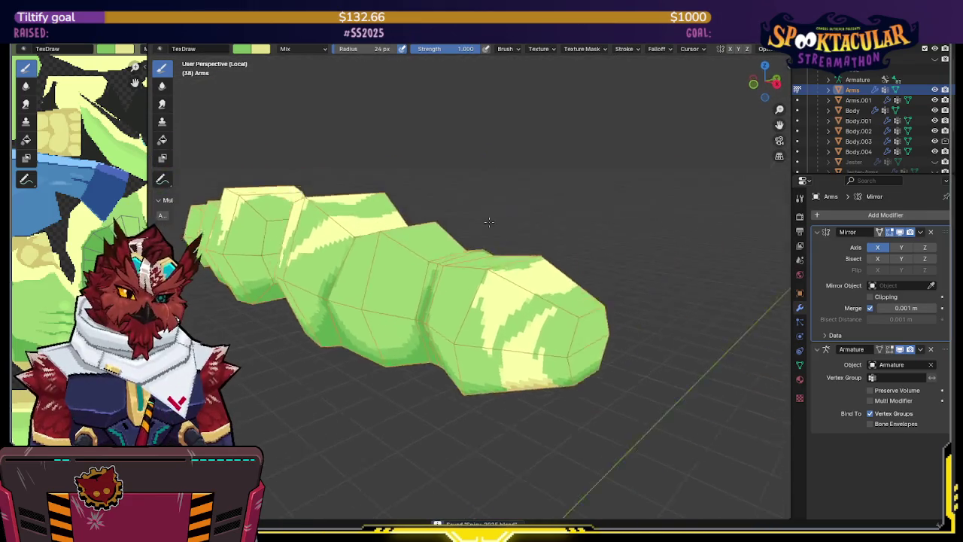
- Halve the brush strength to 0.5
left_click(461, 49)
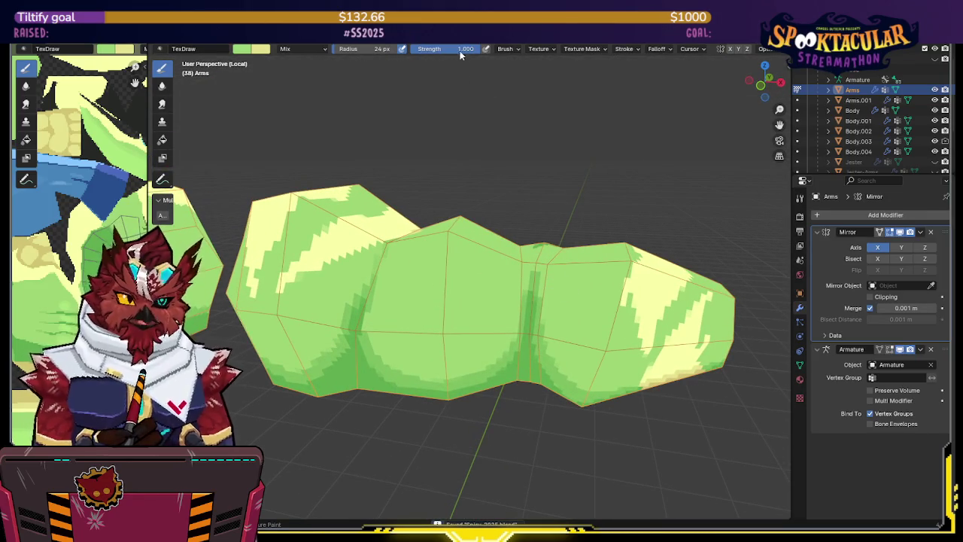
type("0.5")
key("Return")
- Orbit closer to the arm, restore the wireframe overlays and pan the texture atlas view
mouse_move(542, 241)
middle_mouse_down()
mouse_move(469, 200)
mouse_move(460, 264)
middle_mouse_up()
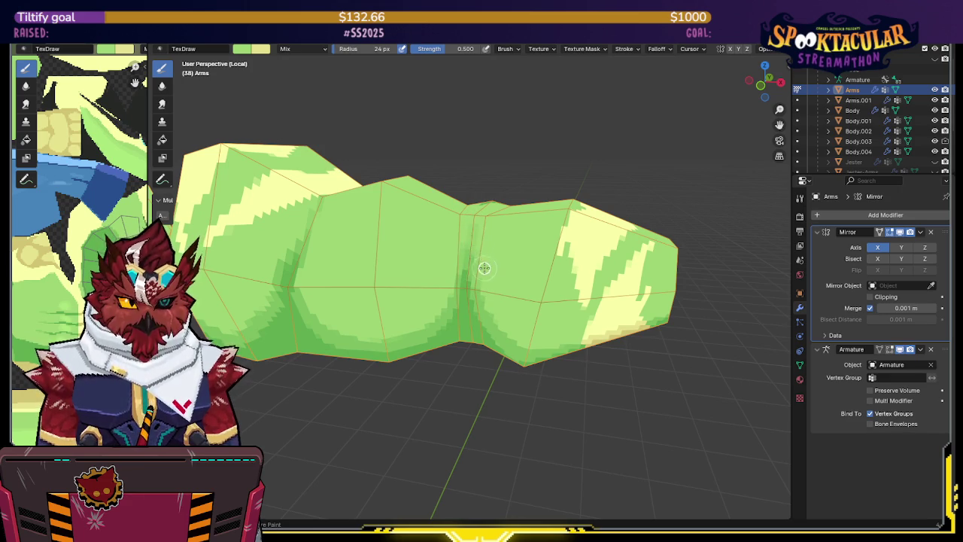
middle_click_drag(490, 237, 453, 271)
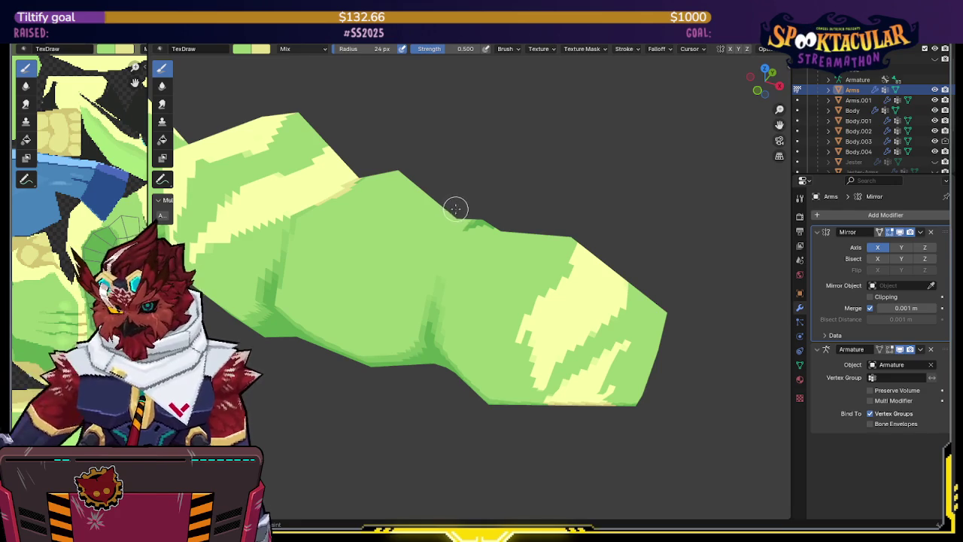
mouse_move(447, 242)
middle_mouse_down()
mouse_move(435, 240)
mouse_move(467, 226)
middle_mouse_up()
key("shift+alt+z")
scroll(435, 240, "down", 3)
mouse_move(90, 151)
middle_mouse_down()
mouse_move(90, 233)
mouse_move(39, 292)
middle_mouse_up()
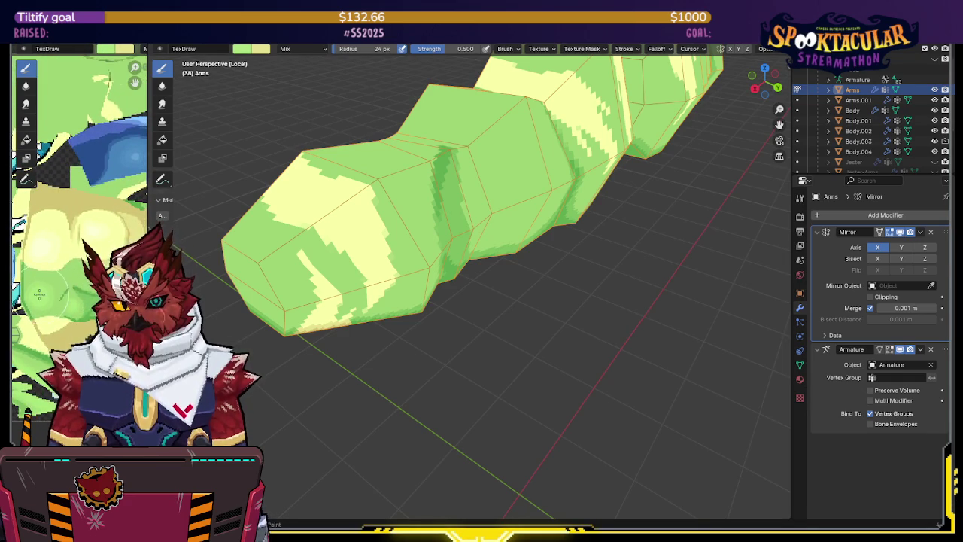
scroll(45, 290, "up", 2)
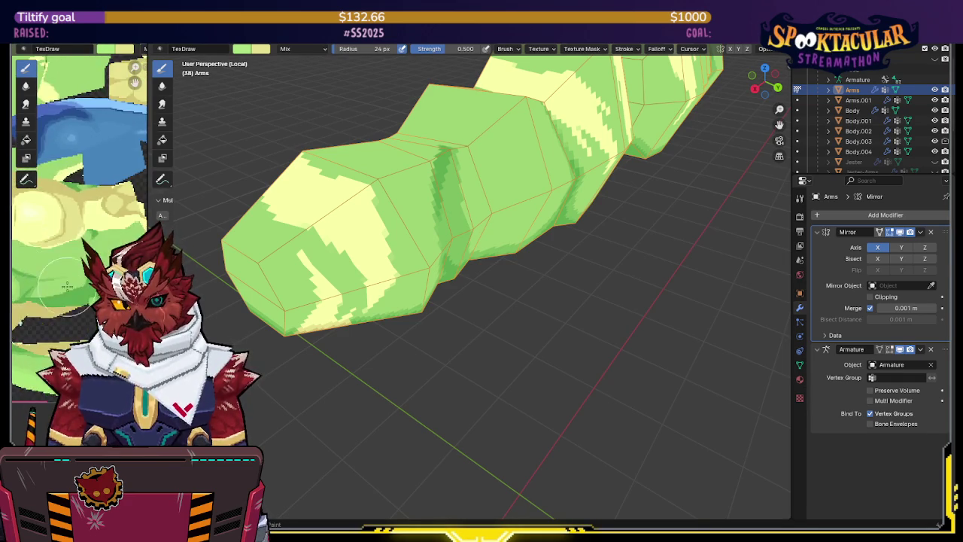
middle_click_drag(53, 286, 72, 249)
mouse_move(421, 248)
middle_mouse_down()
mouse_move(513, 172)
mouse_move(451, 249)
mouse_move(446, 240)
middle_mouse_up()
left_click_drag(452, 48, 564, 48)
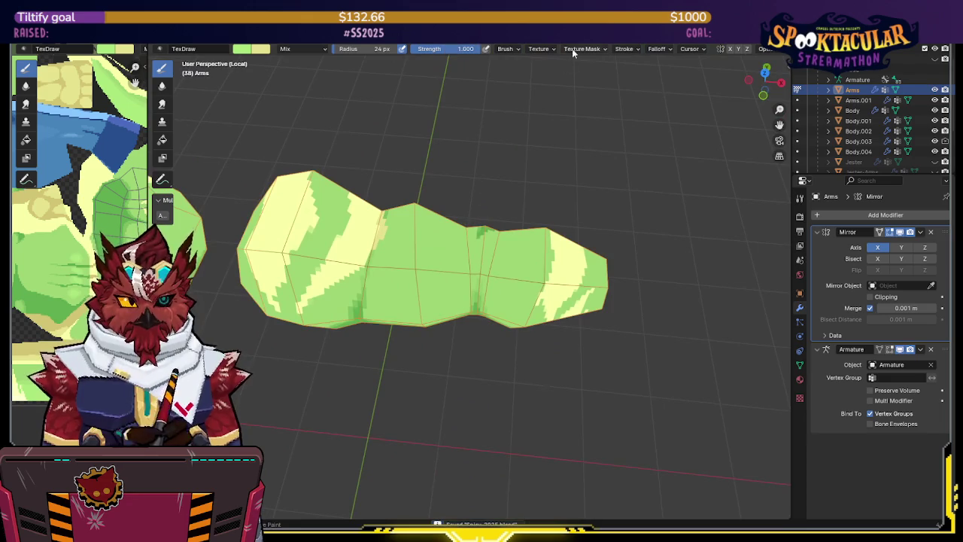
scroll(454, 159, "up", 2)
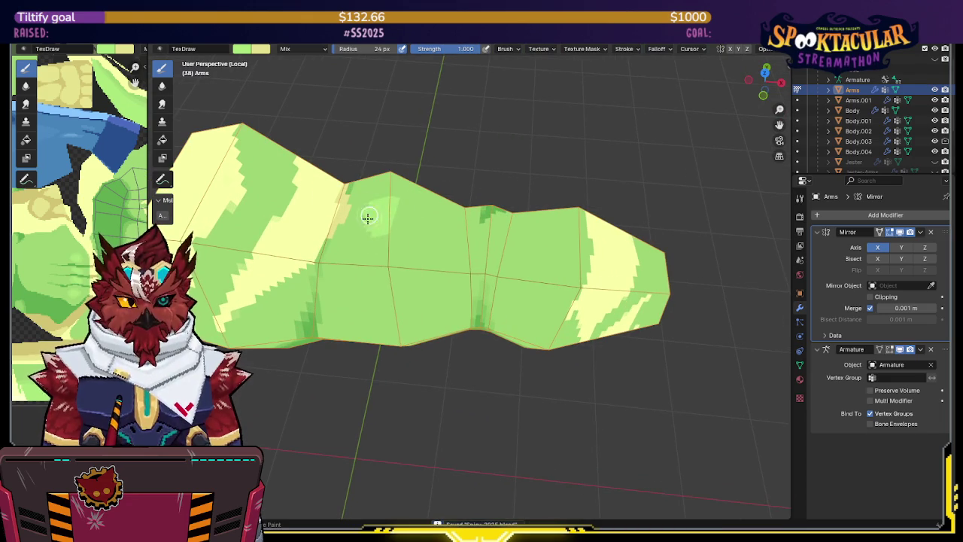
- Paint two lighter green strokes down and across the arm's middle section
mouse_move(370, 223)
middle_mouse_down()
mouse_move(384, 225)
mouse_move(363, 223)
middle_mouse_up()
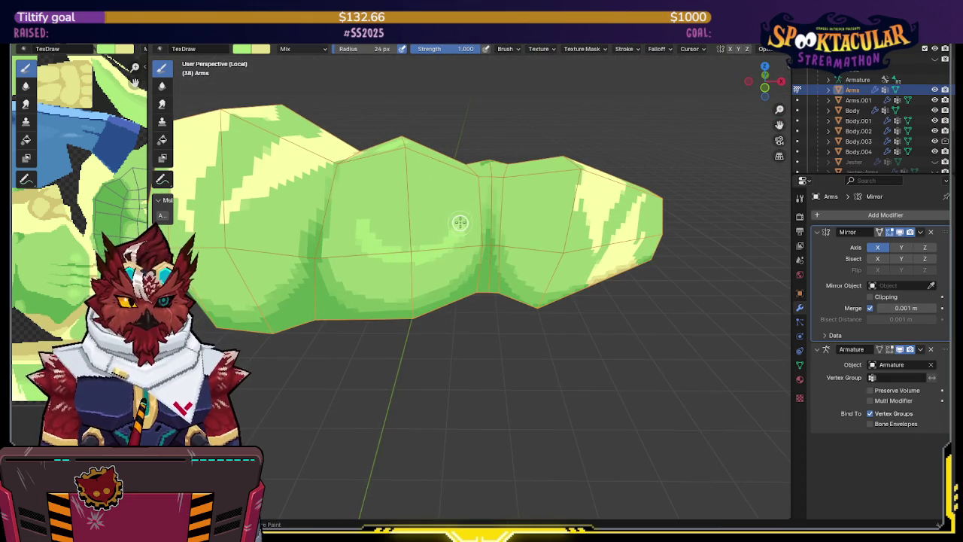
mouse_move(454, 193)
middle_mouse_down()
mouse_move(431, 255)
mouse_move(437, 176)
middle_mouse_up()
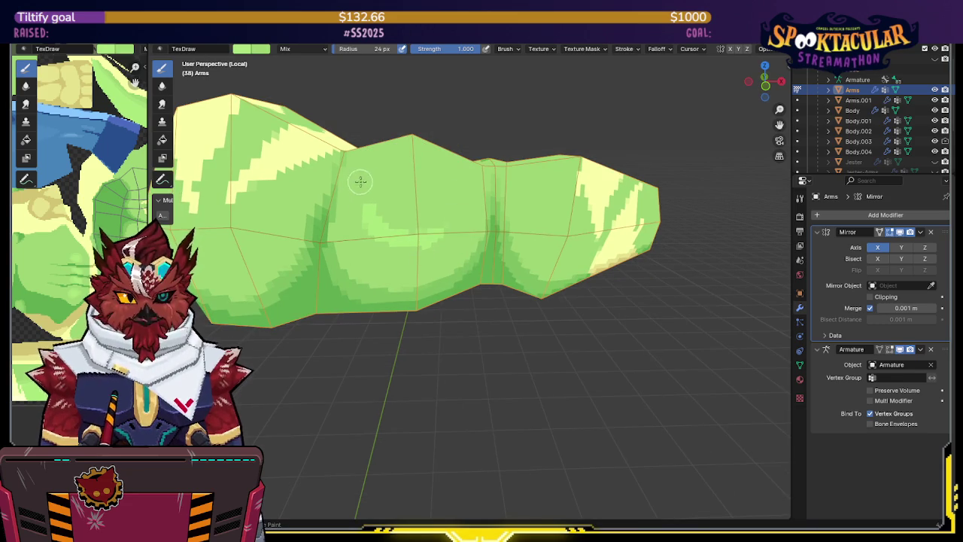
middle_click_drag(419, 230, 425, 229)
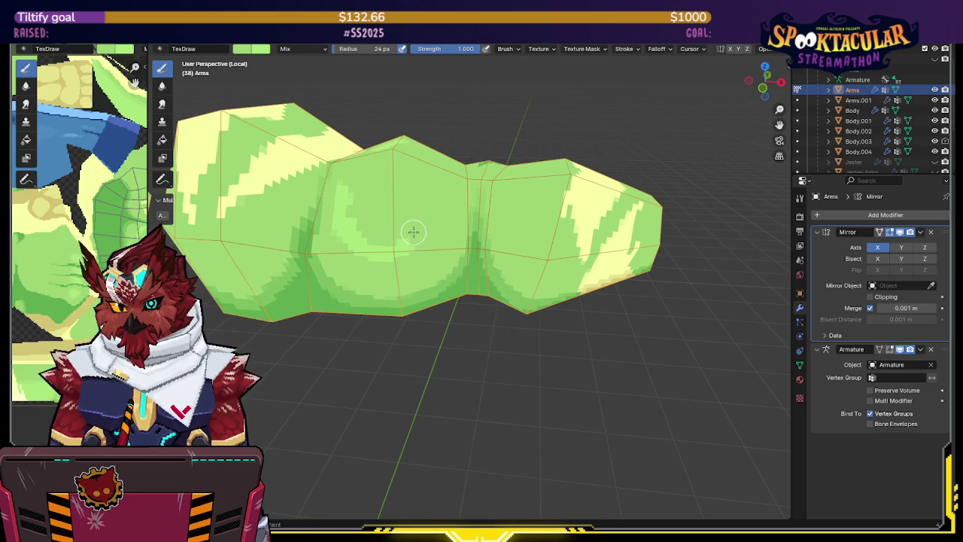
middle_click_drag(412, 235, 441, 223)
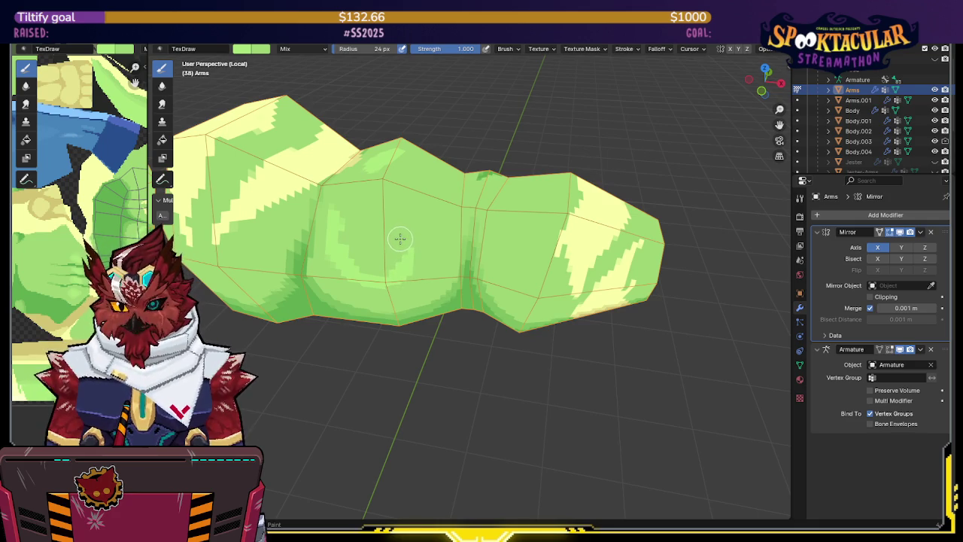
mouse_move(409, 204)
middle_mouse_down()
mouse_move(370, 204)
mouse_move(374, 272)
middle_mouse_up()
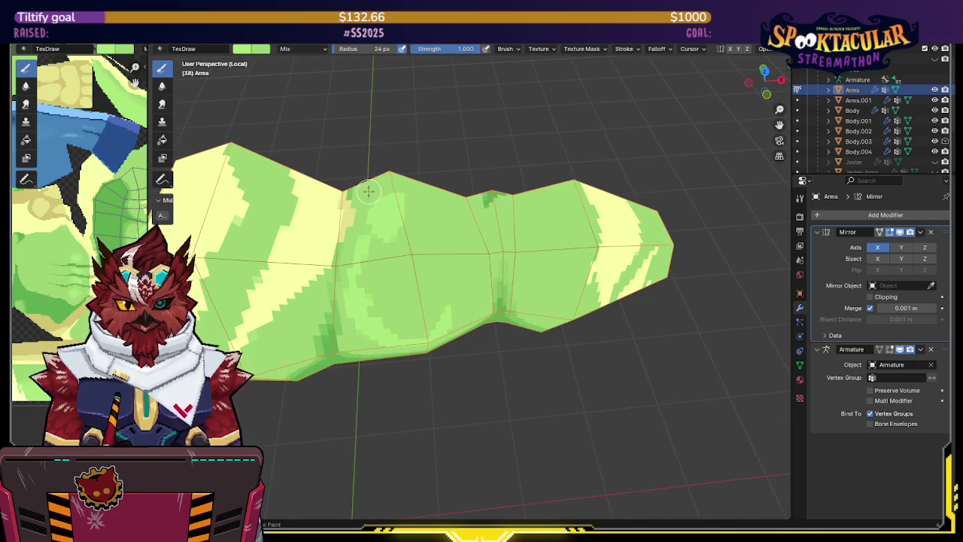
middle_click_drag(367, 194, 361, 298)
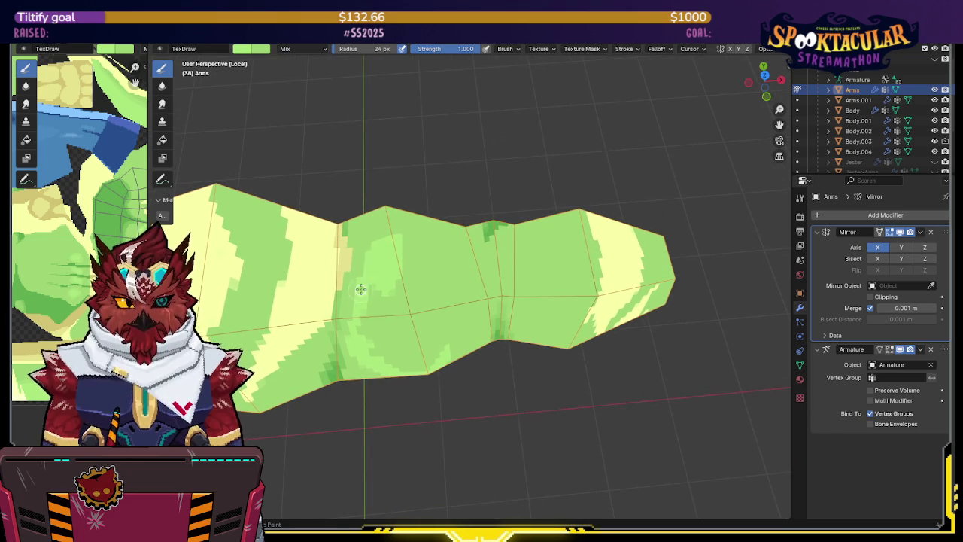
middle_click_drag(382, 295, 358, 241)
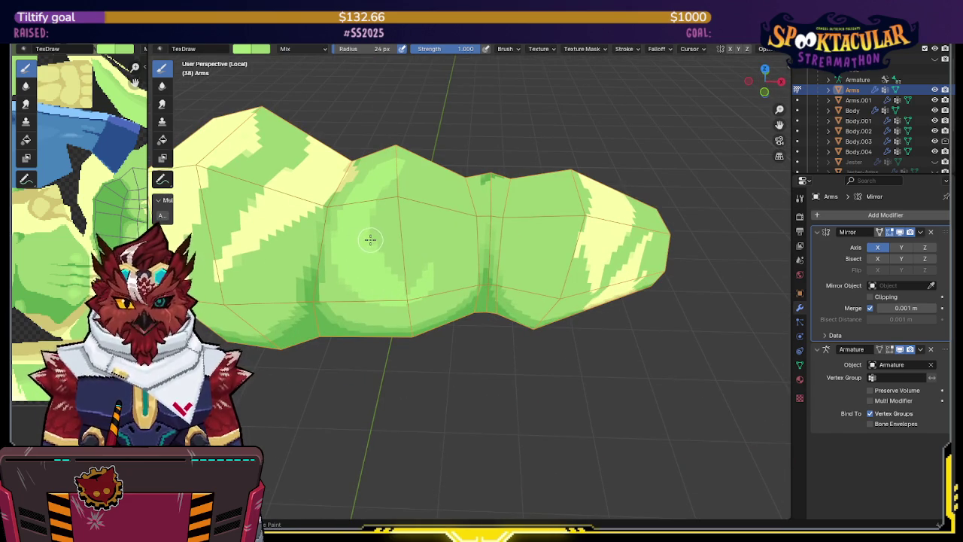
mouse_move(369, 225)
middle_mouse_down()
mouse_move(387, 213)
mouse_move(386, 271)
mouse_move(394, 268)
mouse_move(489, 171)
mouse_move(449, 215)
mouse_move(469, 214)
mouse_move(408, 215)
mouse_move(405, 250)
middle_mouse_up()
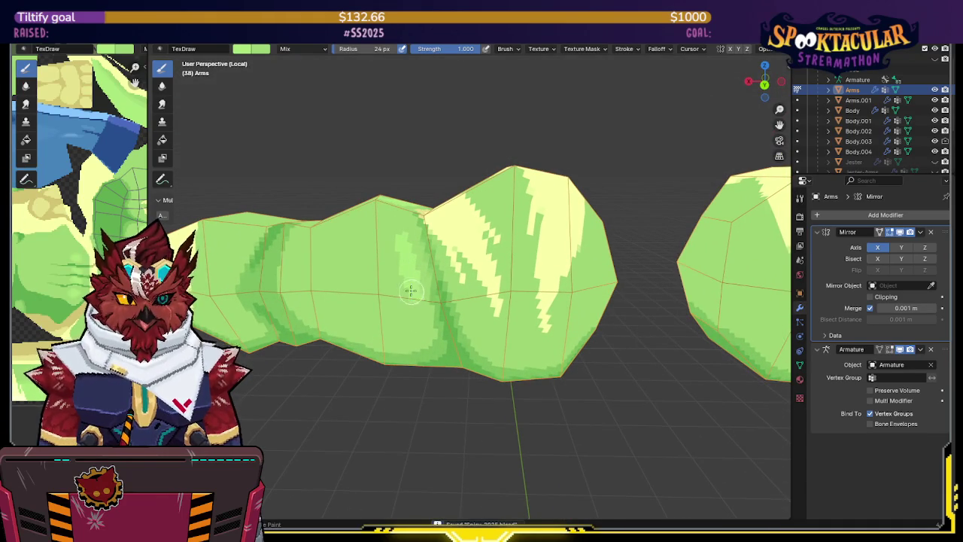
middle_click_drag(411, 293, 416, 299)
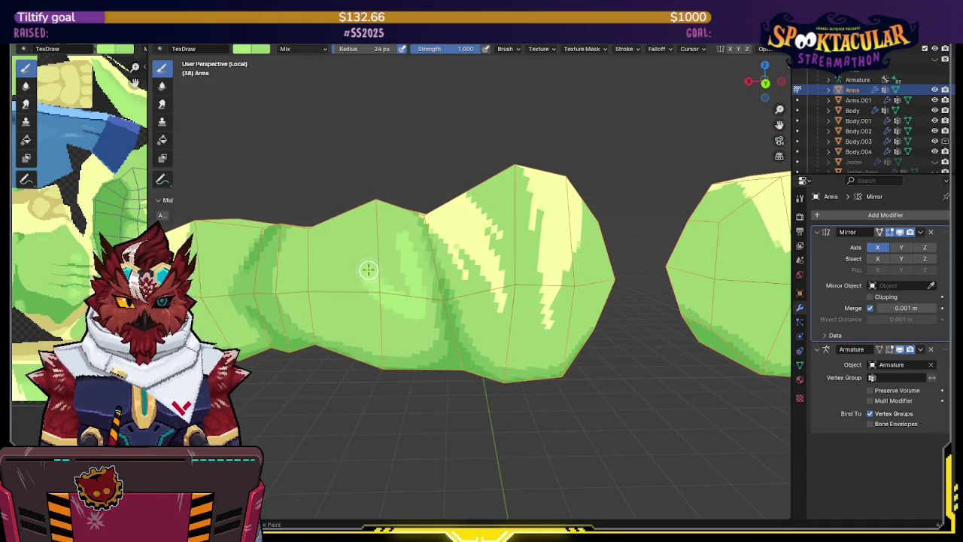
left_click_drag(388, 232, 401, 279)
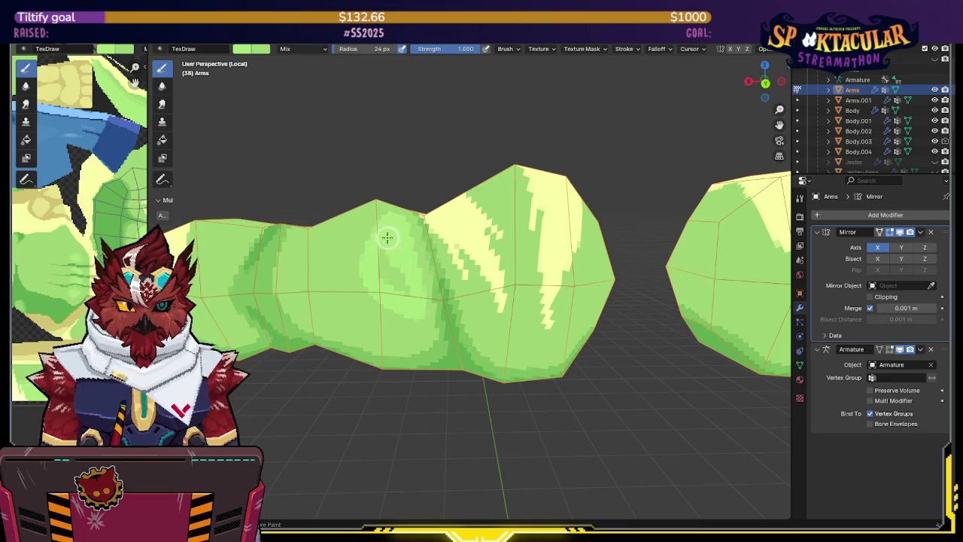
middle_click_drag(401, 279, 421, 295)
left_click_drag(422, 304, 380, 295)
- Inspect the painted area from several angles and save the .blend file
mouse_move(362, 247)
middle_mouse_down()
mouse_move(376, 279)
mouse_move(376, 247)
mouse_move(334, 224)
middle_mouse_up()
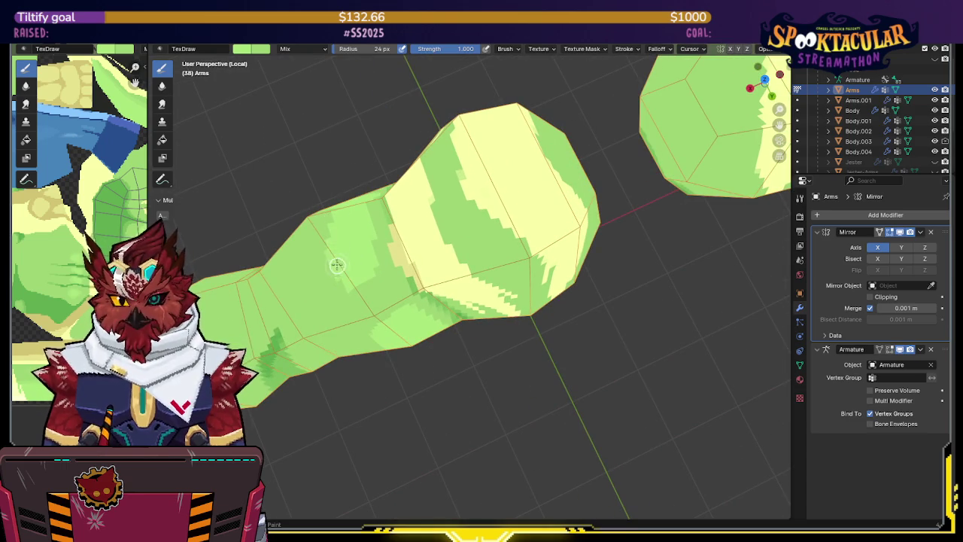
middle_click_drag(351, 295, 347, 225)
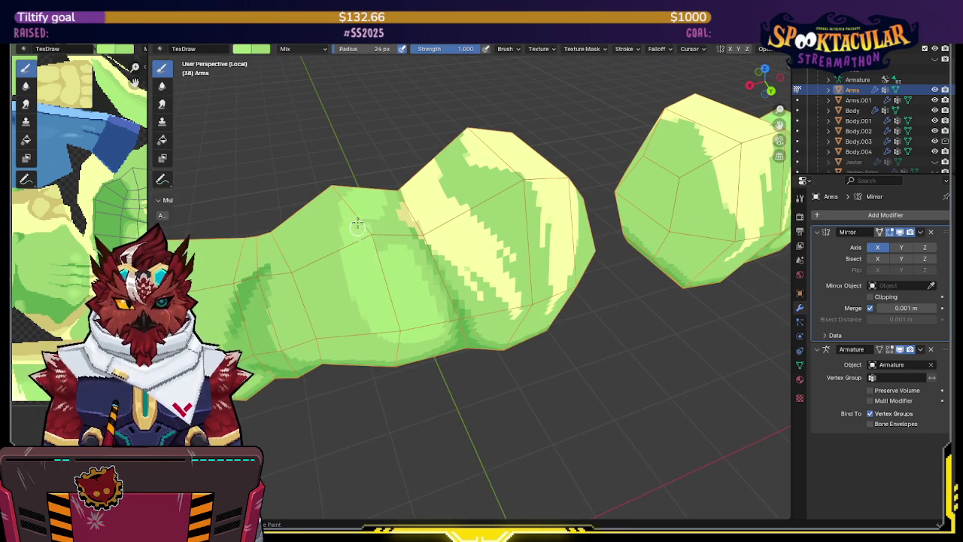
middle_click_drag(382, 260, 374, 250)
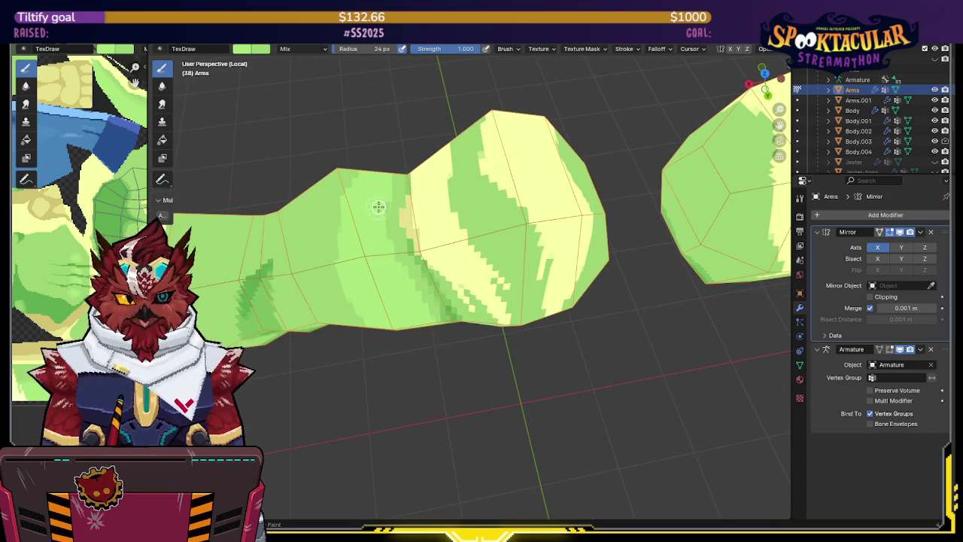
mouse_move(387, 237)
middle_mouse_down()
mouse_move(411, 202)
mouse_move(565, 164)
mouse_move(556, 243)
mouse_move(464, 183)
middle_mouse_up()
key("ctrl+s")
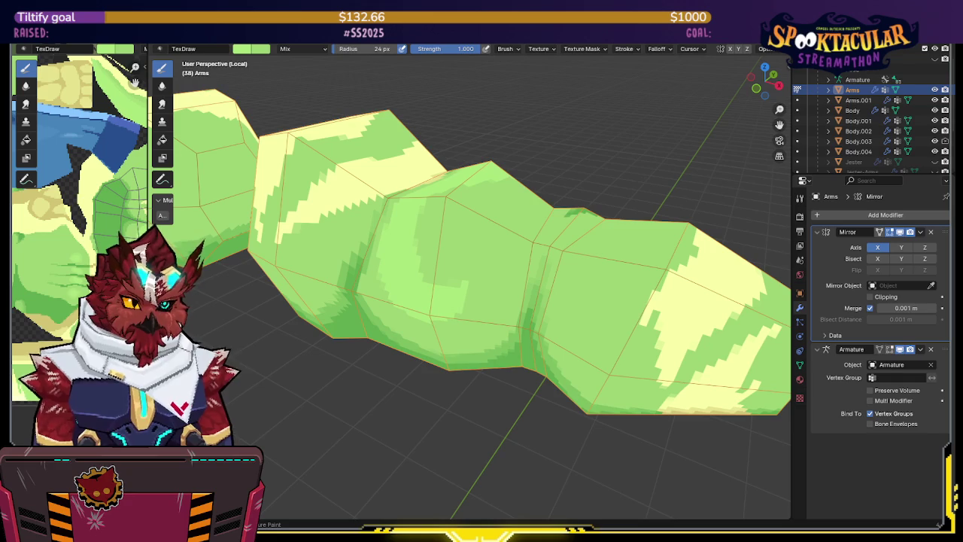
- Zoom out in the viewport after saving the painted arm
scroll(292, 389, "down", 3)
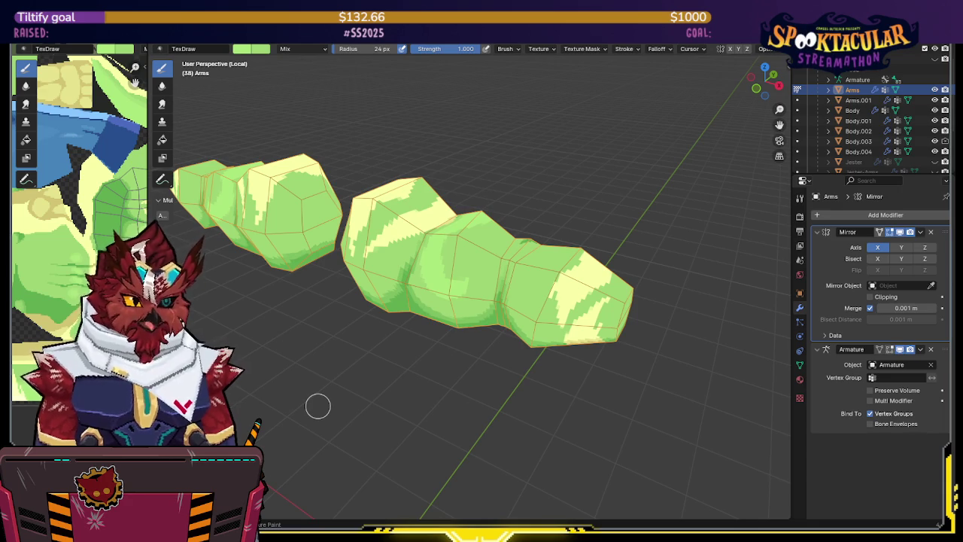
middle_click_drag(508, 233, 496, 233)
mouse_move(441, 185)
middle_mouse_down()
mouse_move(426, 225)
mouse_move(457, 280)
middle_mouse_up()
scroll(469, 221, "up", 3)
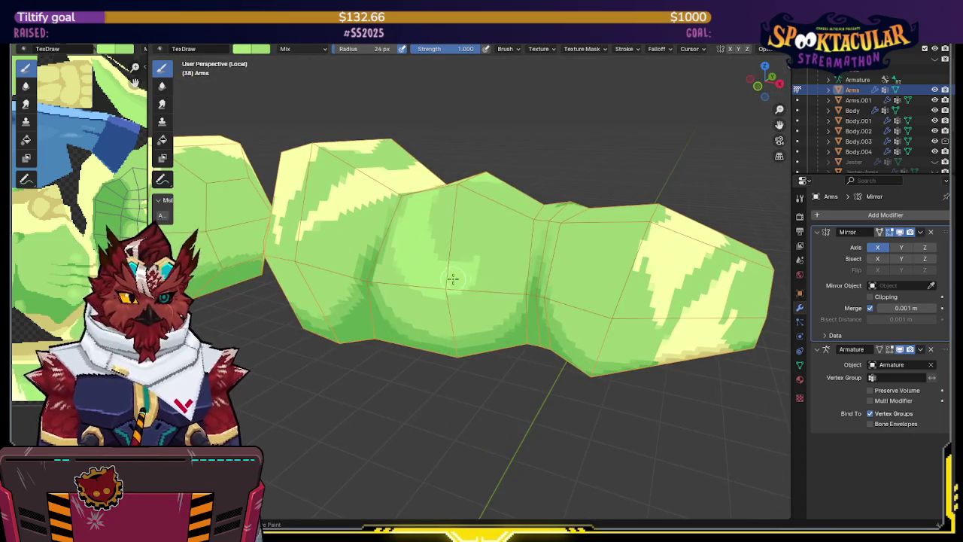
left_click_drag(468, 270, 463, 278)
mouse_move(496, 230)
middle_mouse_down()
mouse_move(468, 279)
mouse_move(476, 287)
middle_mouse_up()
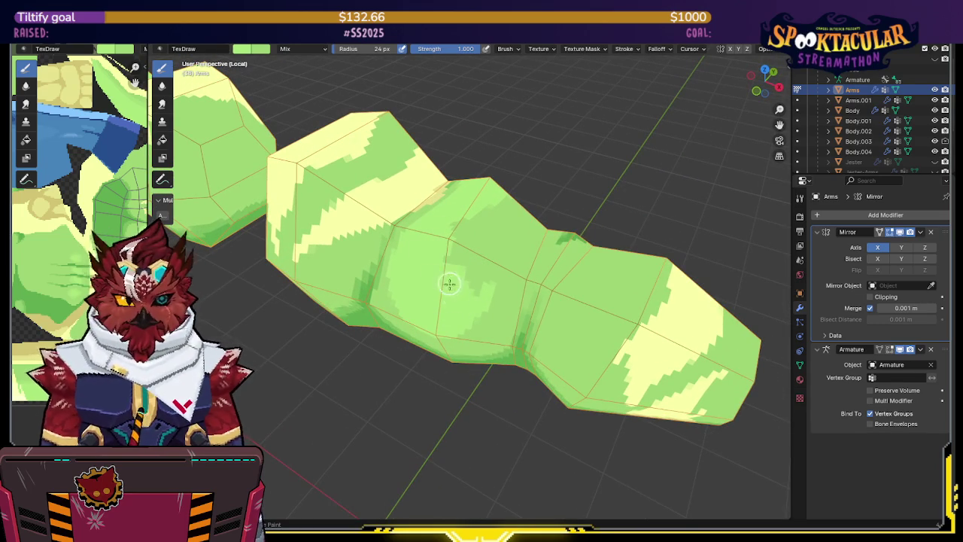
mouse_move(458, 211)
middle_mouse_down()
mouse_move(477, 206)
mouse_move(456, 299)
middle_mouse_up()
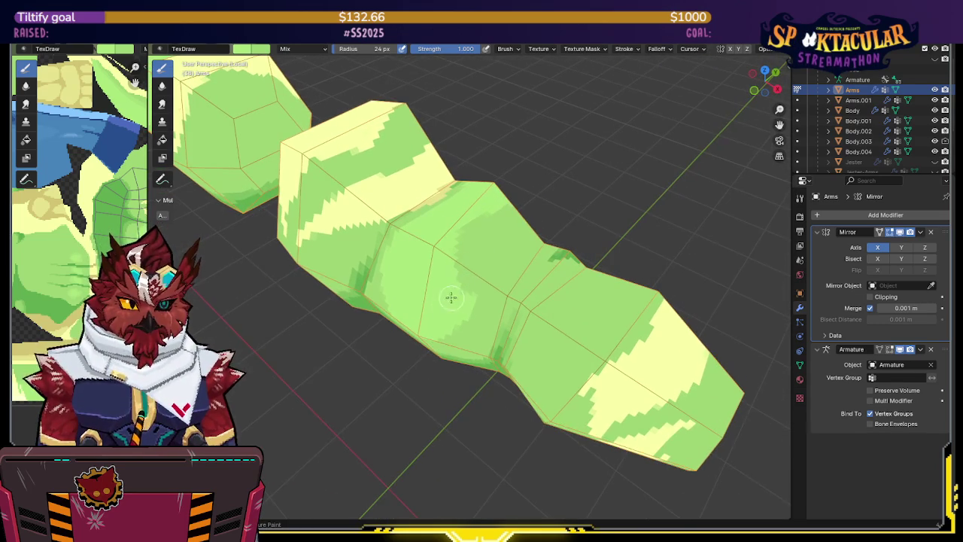
mouse_move(478, 235)
middle_mouse_down()
mouse_move(423, 232)
mouse_move(436, 230)
mouse_move(454, 252)
mouse_move(473, 215)
mouse_move(409, 225)
middle_mouse_up()
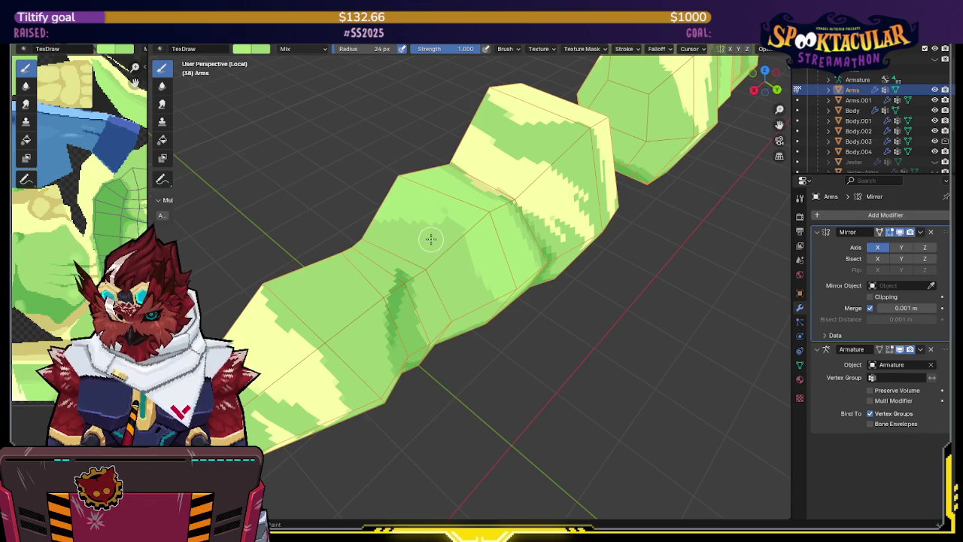
middle_click_drag(440, 234, 414, 199)
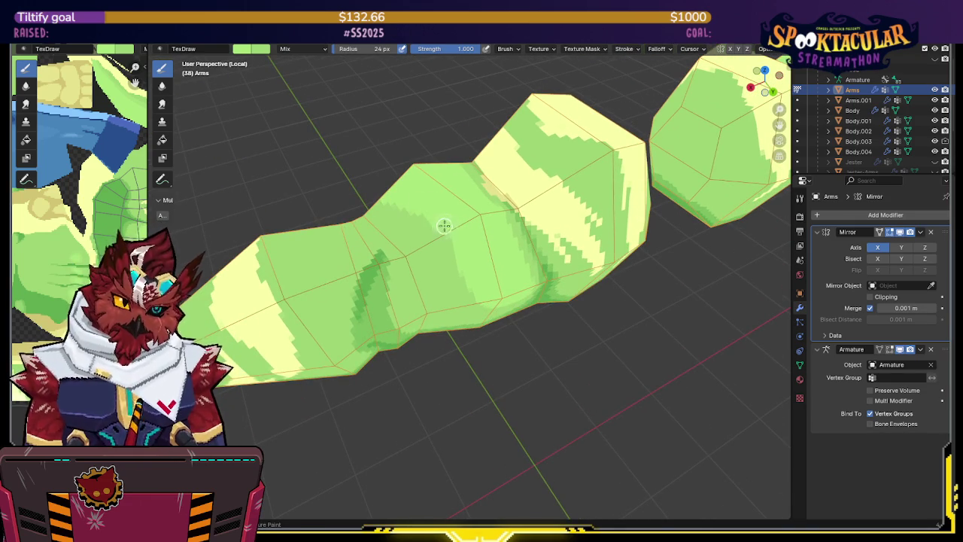
middle_click_drag(446, 247, 436, 237)
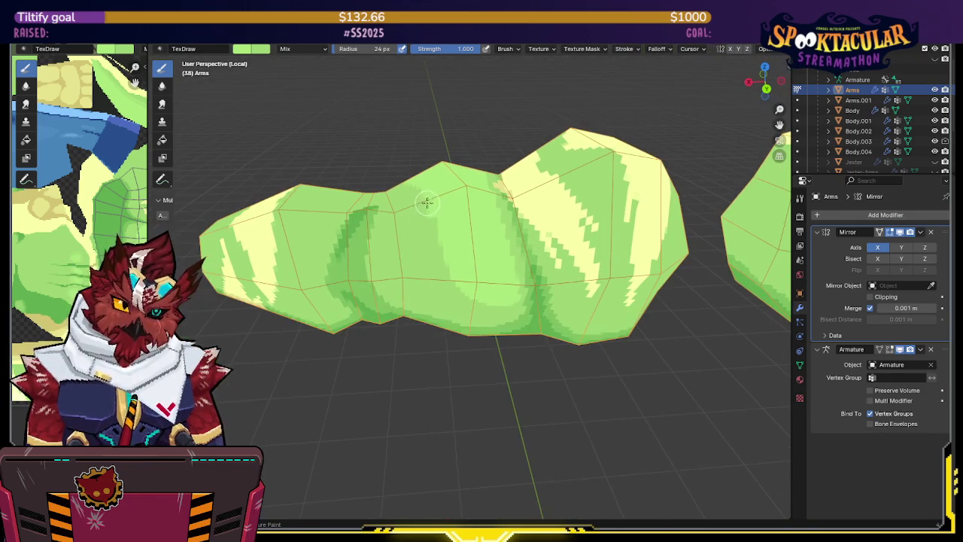
middle_click_drag(459, 279, 468, 261)
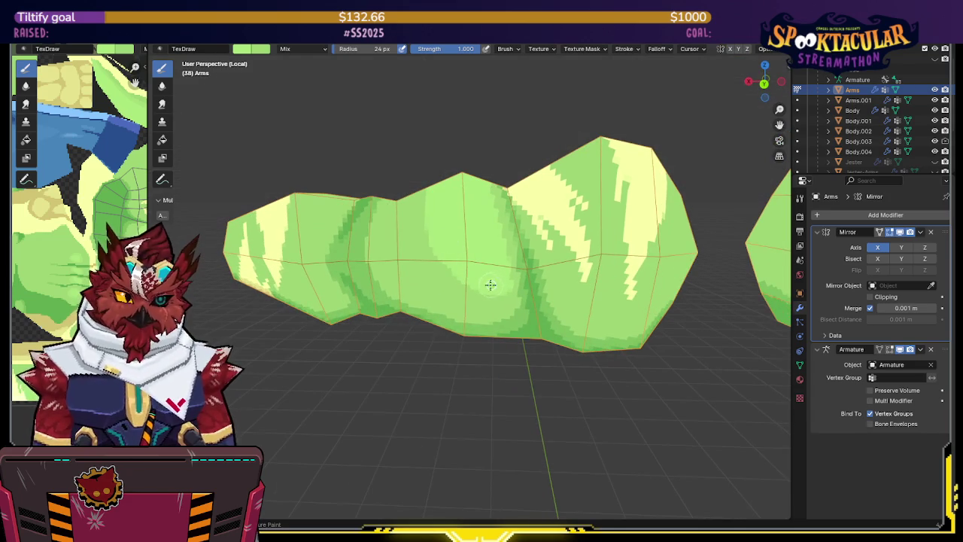
mouse_move(430, 210)
middle_mouse_down()
mouse_move(447, 217)
mouse_move(427, 231)
middle_mouse_up()
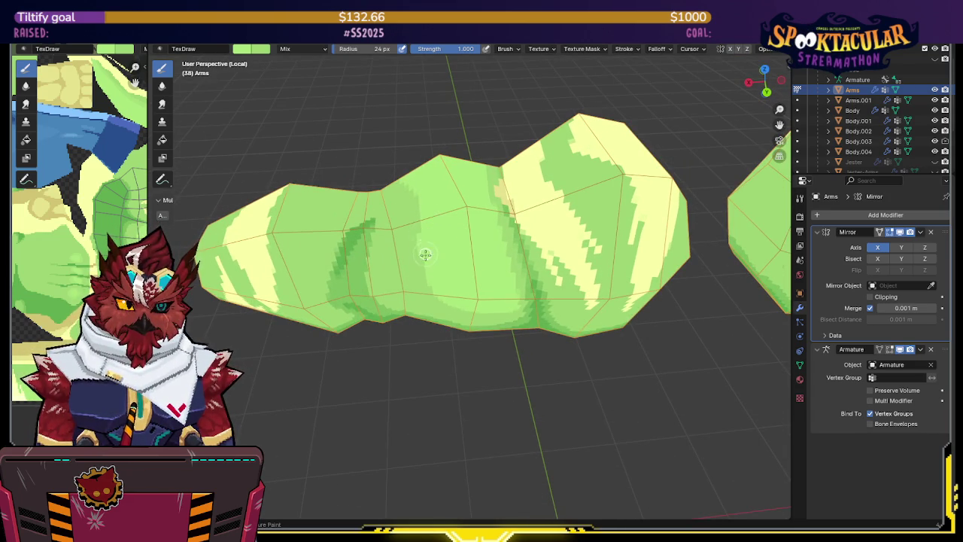
mouse_move(426, 262)
middle_mouse_down()
mouse_move(471, 210)
mouse_move(482, 273)
middle_mouse_up()
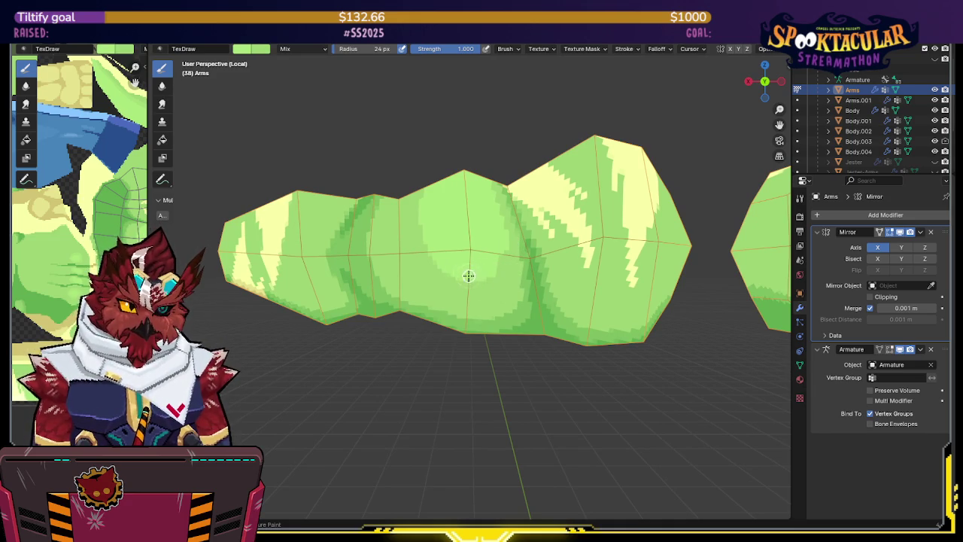
mouse_move(496, 258)
middle_mouse_down()
mouse_move(486, 245)
mouse_move(477, 260)
middle_mouse_up()
mouse_move(473, 226)
middle_mouse_down()
mouse_move(505, 209)
mouse_move(551, 206)
mouse_move(550, 192)
mouse_move(564, 231)
mouse_move(543, 235)
middle_mouse_up()
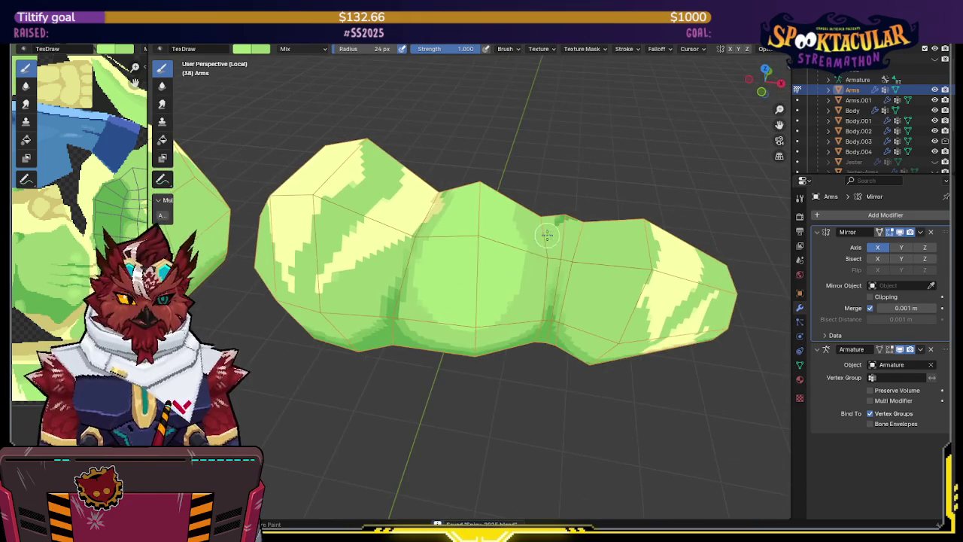
left_click(459, 48)
type("0.5")
key("Return")
middle_click_drag(433, 241, 448, 245)
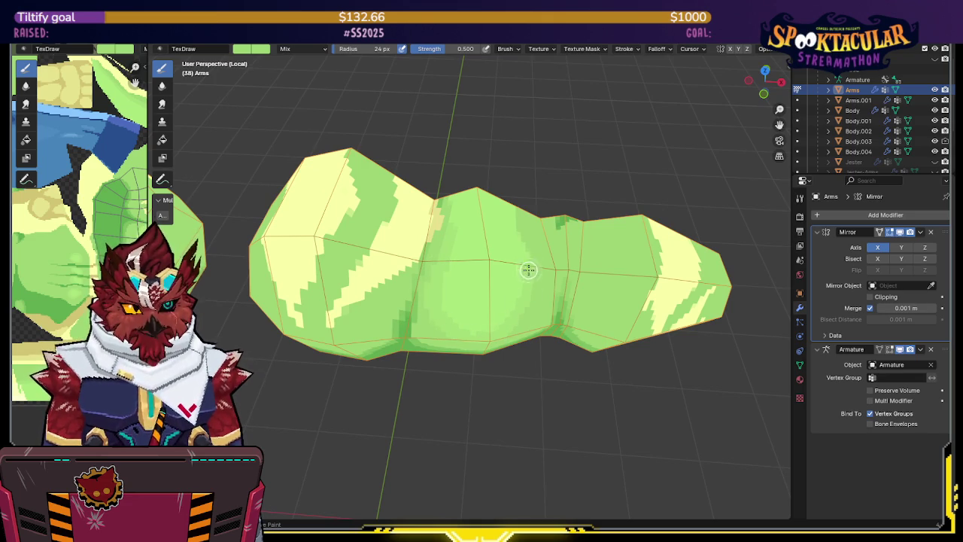
mouse_move(525, 259)
middle_mouse_down()
mouse_move(516, 258)
mouse_move(516, 236)
middle_mouse_up()
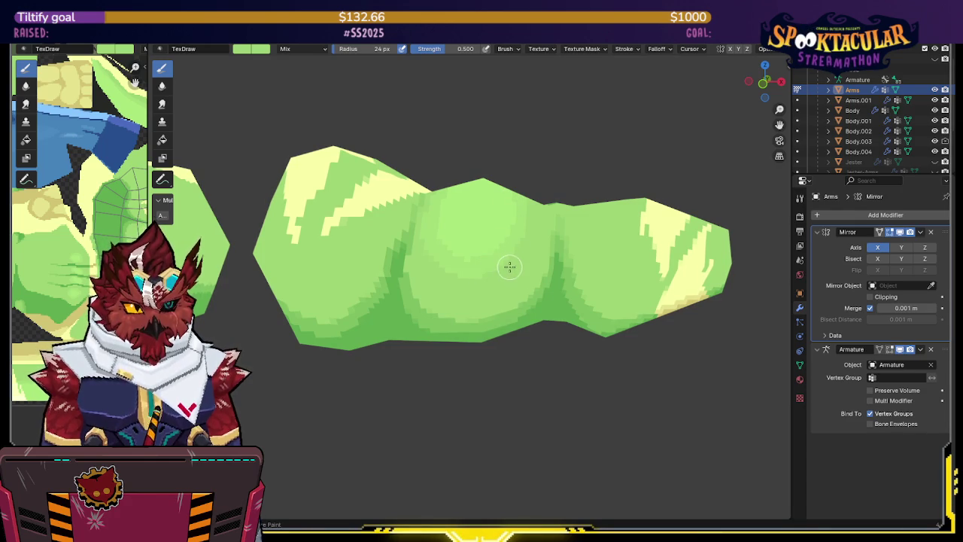
mouse_move(473, 253)
middle_mouse_down()
mouse_move(477, 241)
mouse_move(408, 249)
mouse_move(350, 218)
mouse_move(413, 163)
middle_mouse_up()
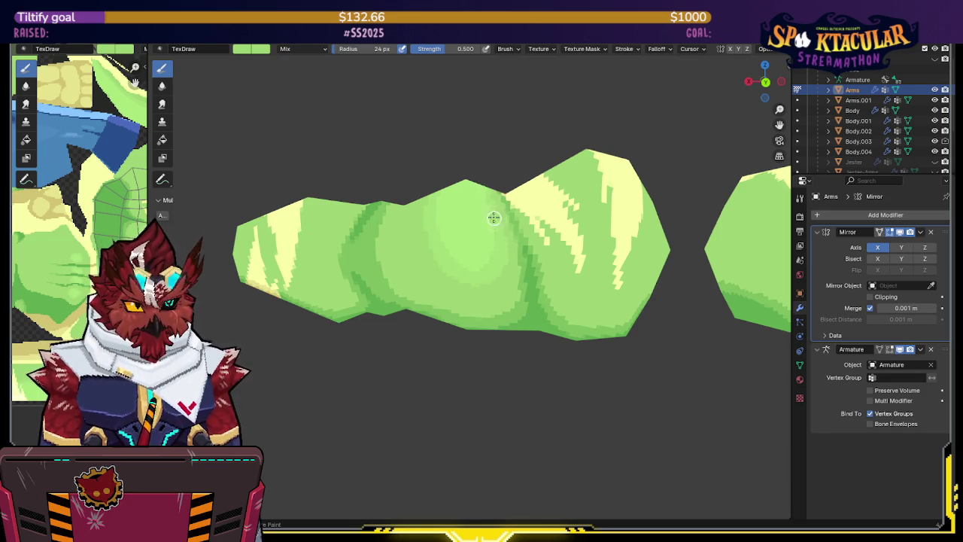
middle_click_drag(484, 167, 487, 241)
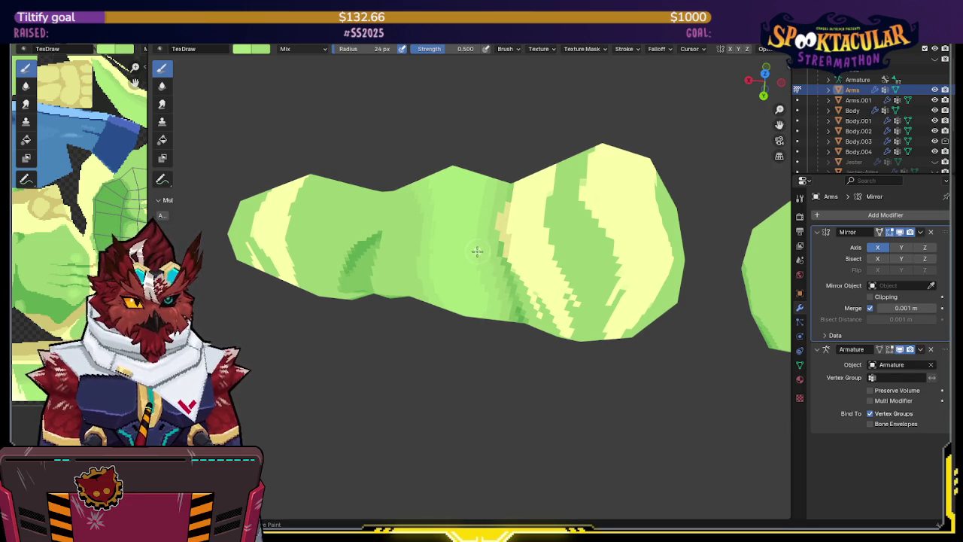
mouse_move(434, 258)
middle_mouse_down()
mouse_move(453, 228)
mouse_move(493, 200)
mouse_move(479, 147)
mouse_move(464, 215)
mouse_move(578, 214)
middle_mouse_up()
mouse_move(531, 188)
middle_mouse_down()
mouse_move(541, 207)
mouse_move(530, 196)
middle_mouse_up()
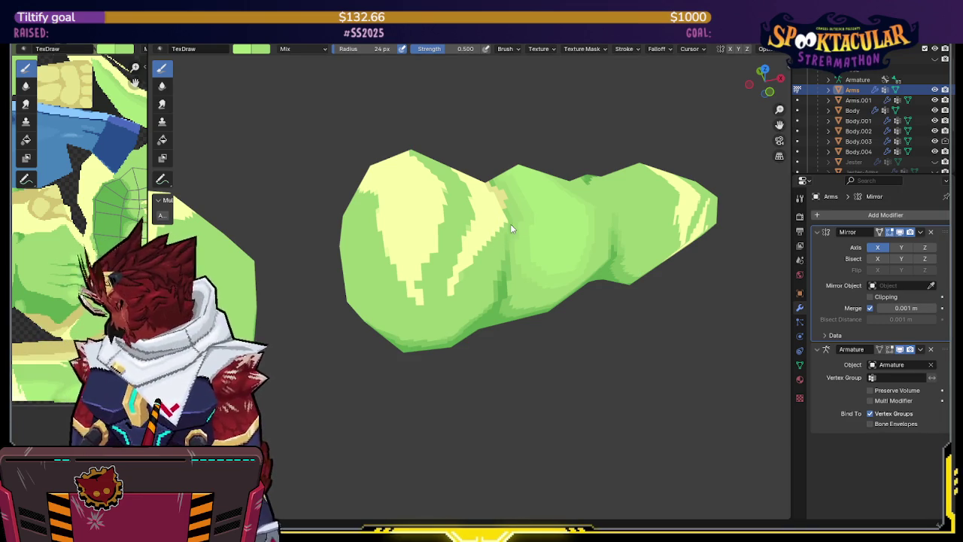
mouse_move(517, 216)
middle_mouse_down()
mouse_move(580, 197)
mouse_move(519, 178)
mouse_move(507, 199)
middle_mouse_up()
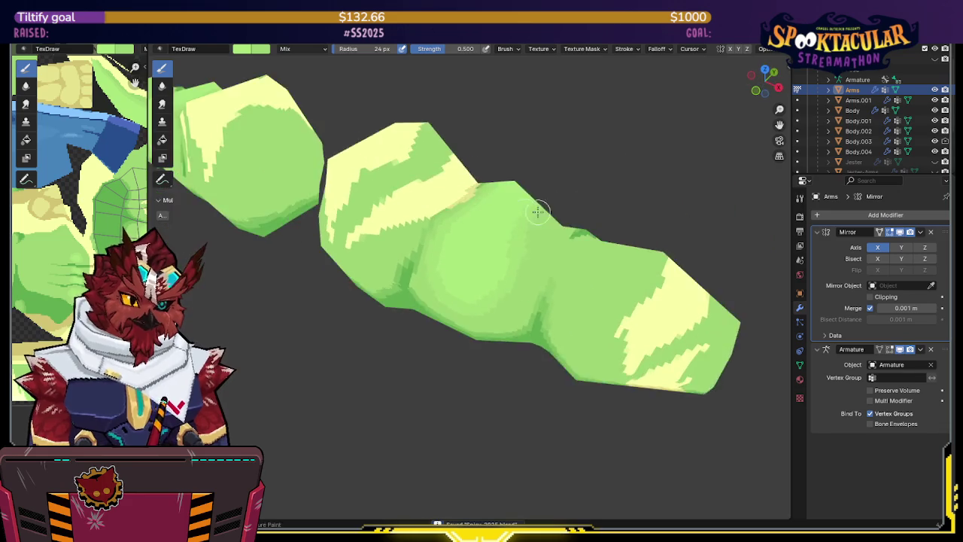
left_click_drag(451, 49, 481, 49)
mouse_move(564, 230)
middle_mouse_down()
mouse_move(513, 188)
mouse_move(440, 161)
mouse_move(499, 204)
middle_mouse_up()
key("shift+alt+z")
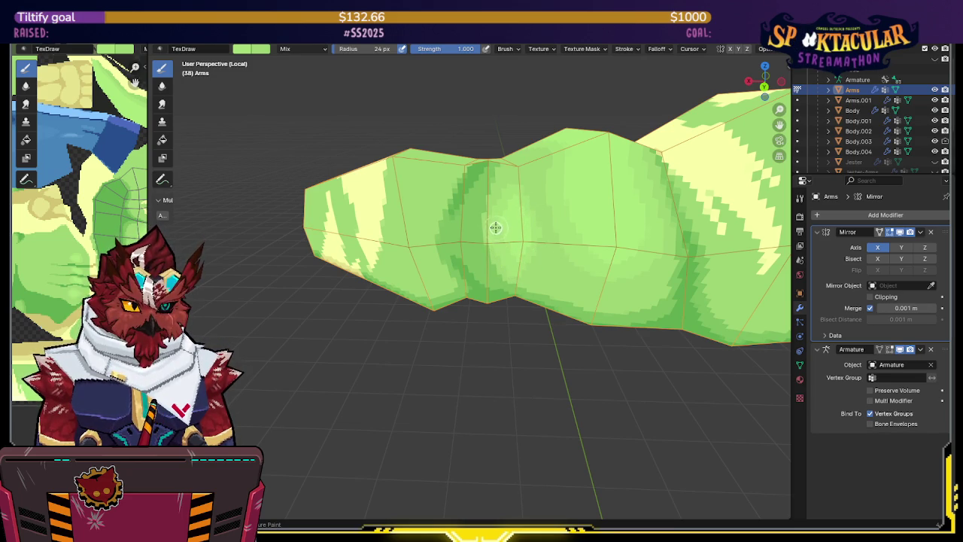
- Preview the painted texture without overlays, then restore them and orbit around the arm
key("shift+alt+z")
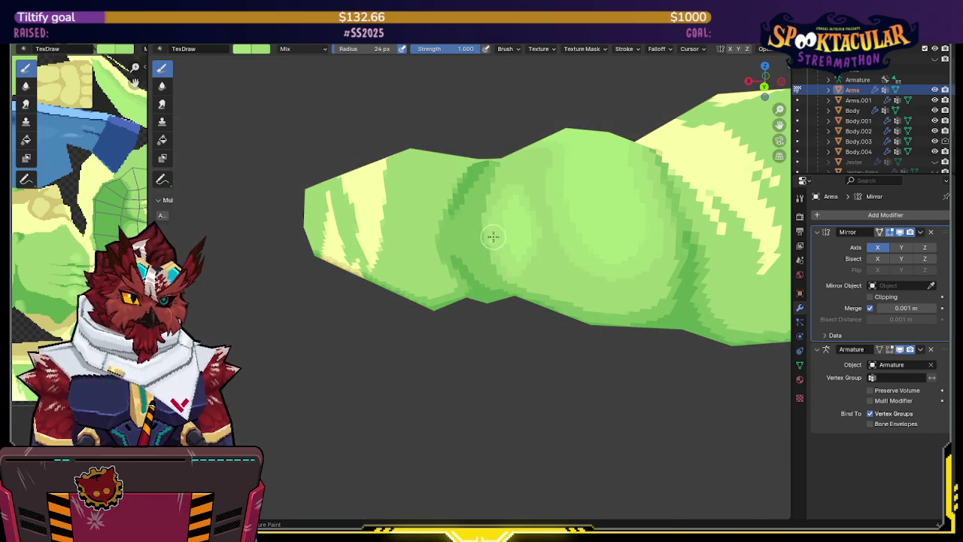
mouse_move(511, 231)
middle_mouse_down()
mouse_move(567, 189)
mouse_move(600, 185)
mouse_move(535, 218)
mouse_move(565, 187)
mouse_move(563, 216)
mouse_move(576, 133)
mouse_move(553, 179)
middle_mouse_up()
key("shift+alt+z")
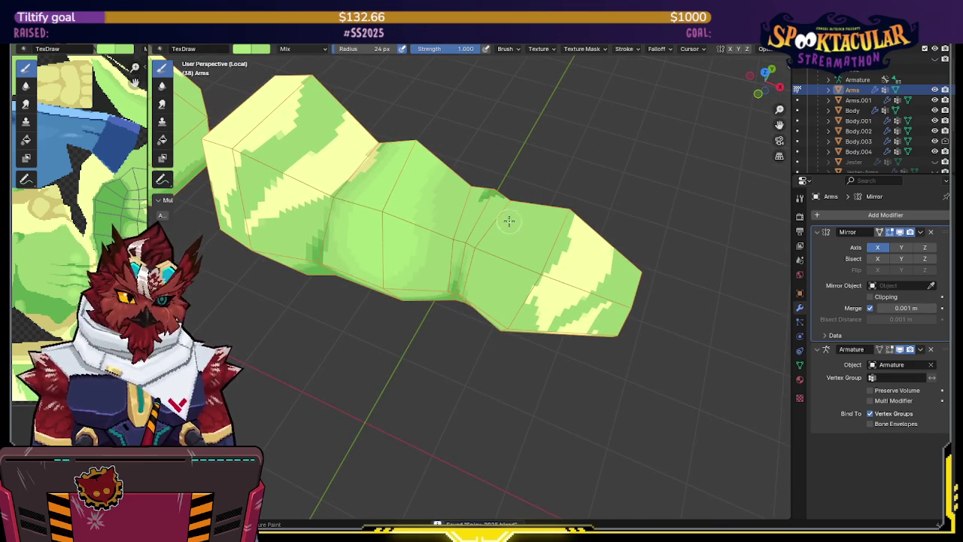
middle_click_drag(500, 236, 512, 209)
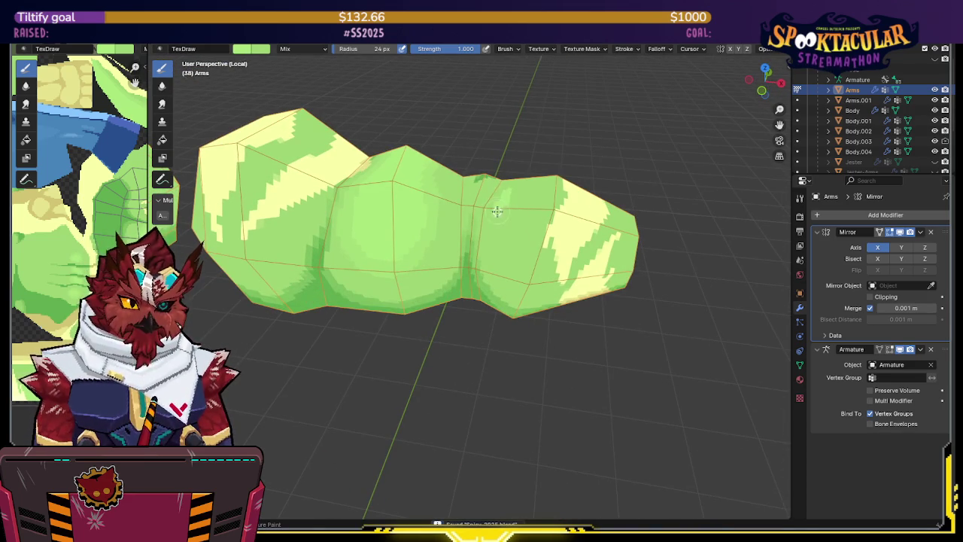
middle_click_drag(499, 258, 502, 203)
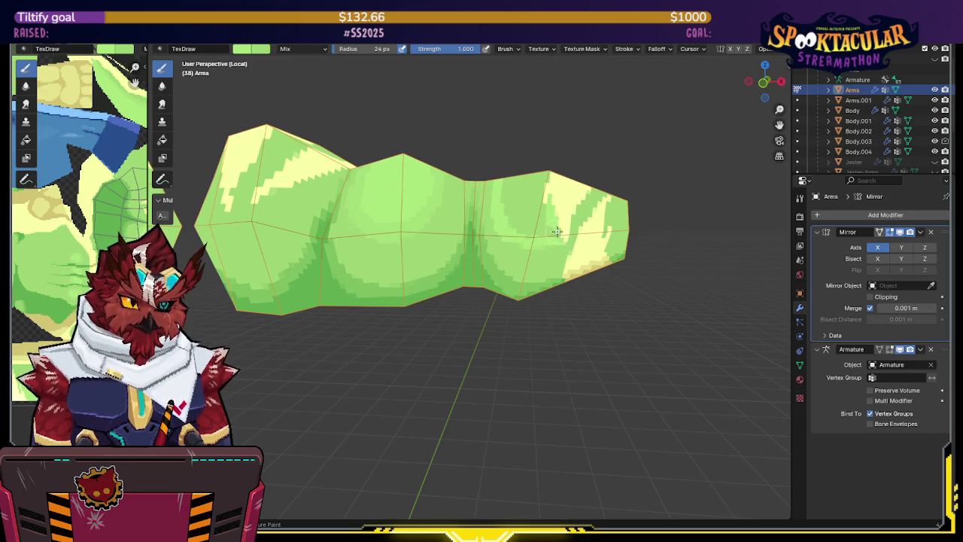
mouse_move(549, 229)
middle_mouse_down()
mouse_move(537, 224)
mouse_move(534, 239)
middle_mouse_up()
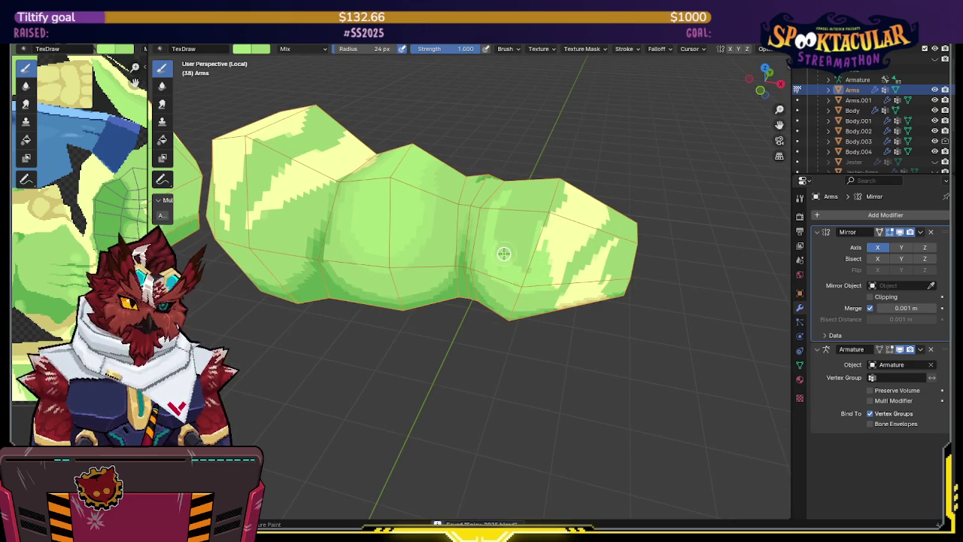
mouse_move(535, 172)
middle_mouse_down()
mouse_move(457, 184)
mouse_move(509, 257)
middle_mouse_up()
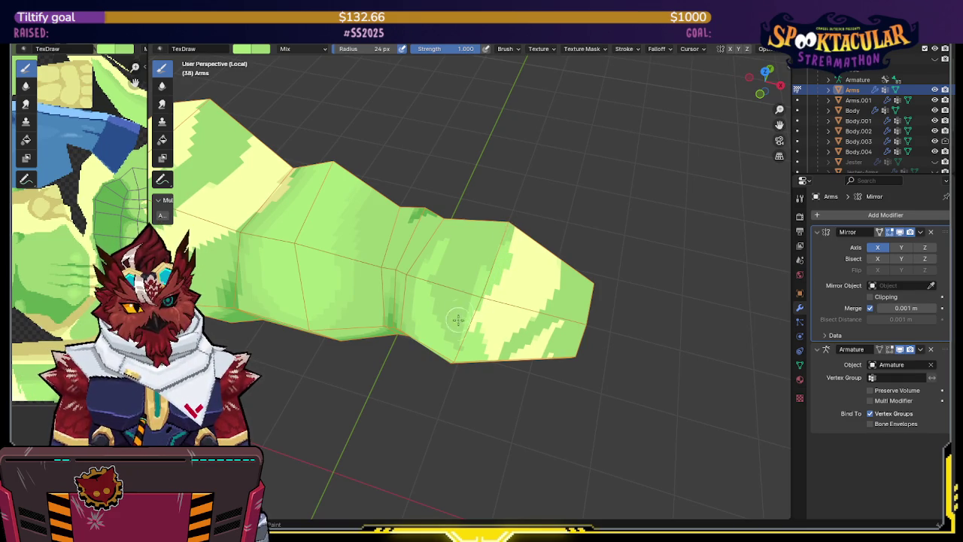
- Paint two brighter strokes across the arm and check them from several angles
mouse_move(453, 336)
left_mouse_down()
mouse_move(440, 279)
mouse_move(430, 279)
mouse_move(454, 271)
mouse_move(458, 323)
mouse_move(477, 258)
left_mouse_up()
middle_click_drag(477, 258, 460, 155)
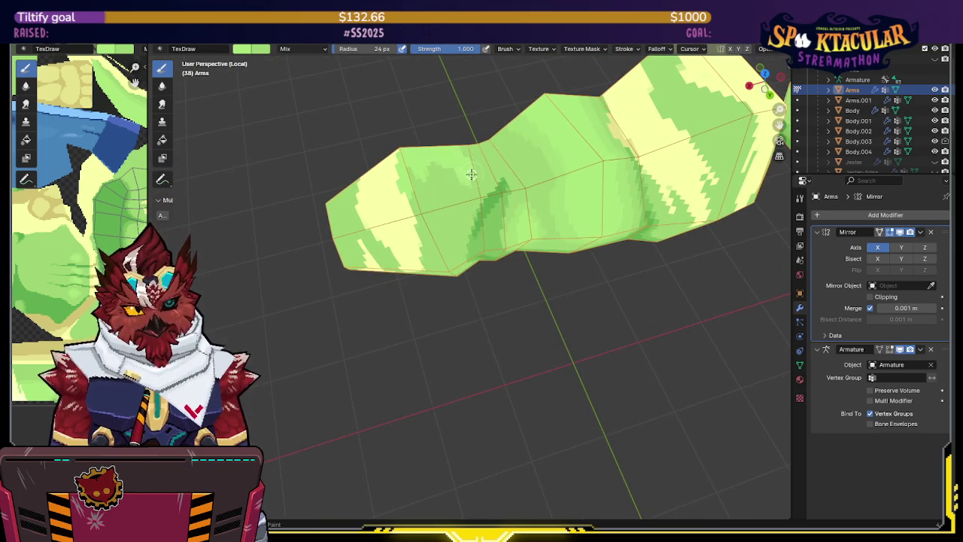
mouse_move(458, 226)
middle_mouse_down()
mouse_move(459, 190)
mouse_move(421, 175)
mouse_move(441, 215)
middle_mouse_up()
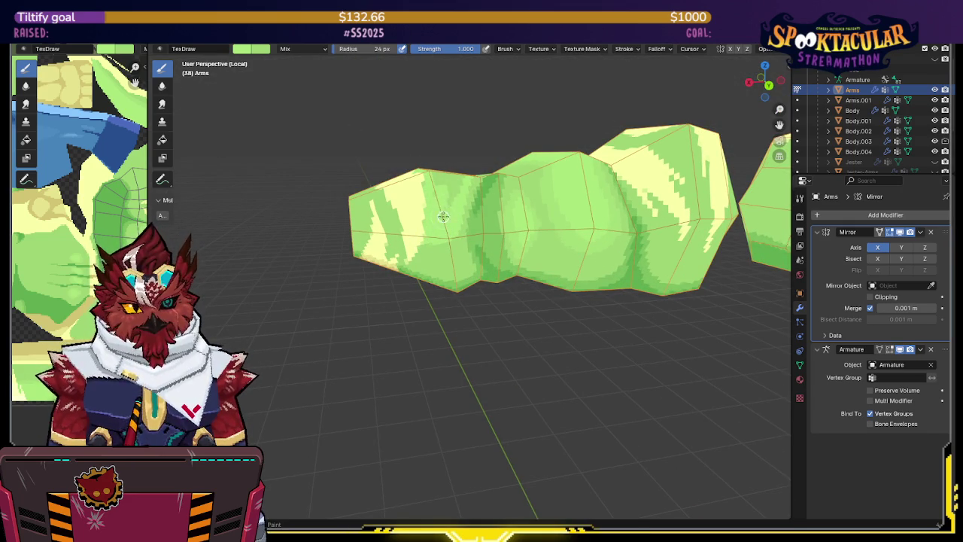
mouse_move(450, 205)
middle_mouse_down()
mouse_move(443, 248)
mouse_move(442, 230)
middle_mouse_up()
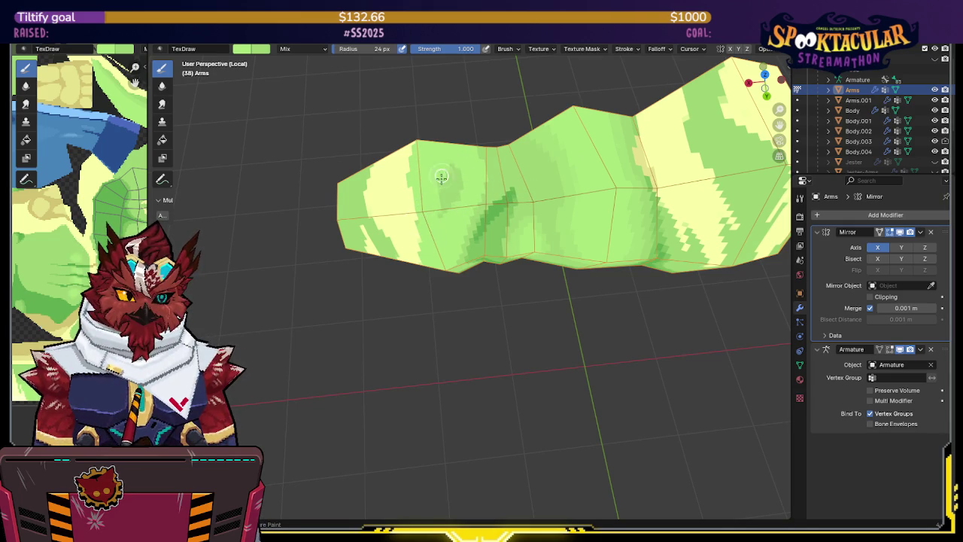
middle_click_drag(449, 181, 464, 140)
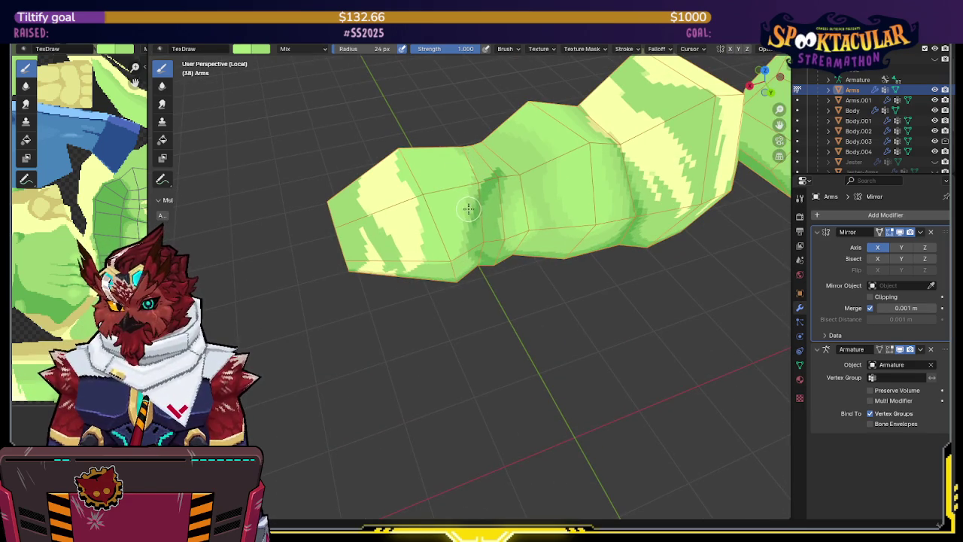
mouse_move(468, 209)
middle_mouse_down()
mouse_move(476, 181)
mouse_move(454, 158)
mouse_move(401, 228)
middle_mouse_up()
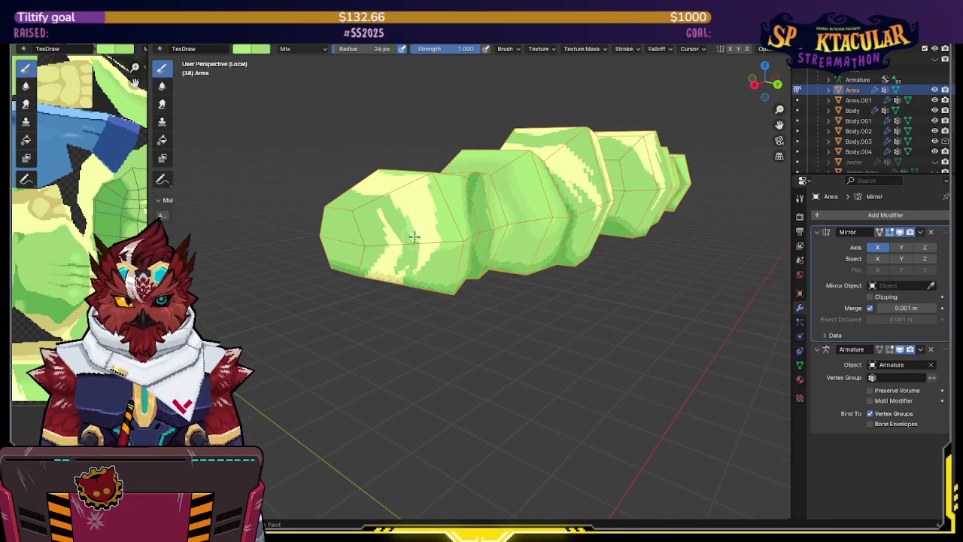
middle_click_drag(410, 235, 410, 243)
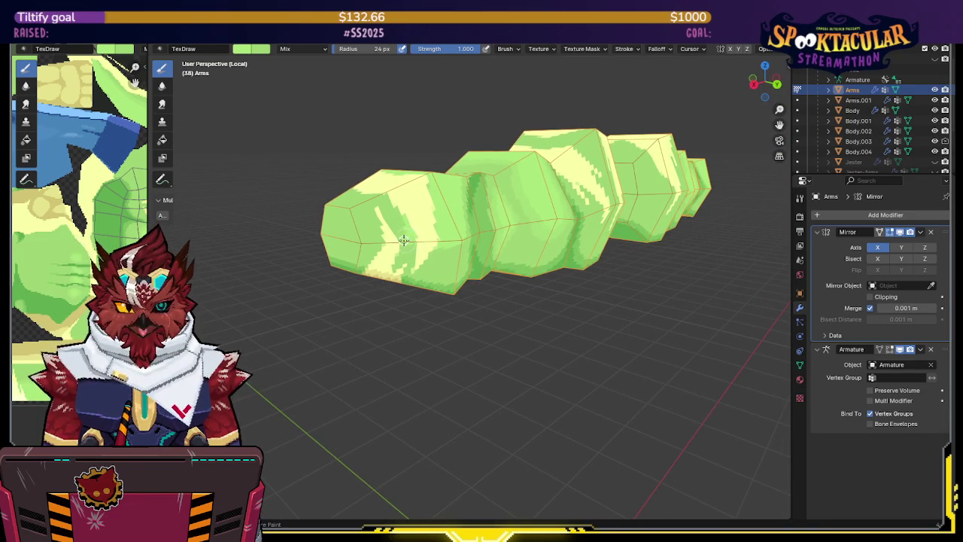
middle_click_drag(380, 212, 374, 222)
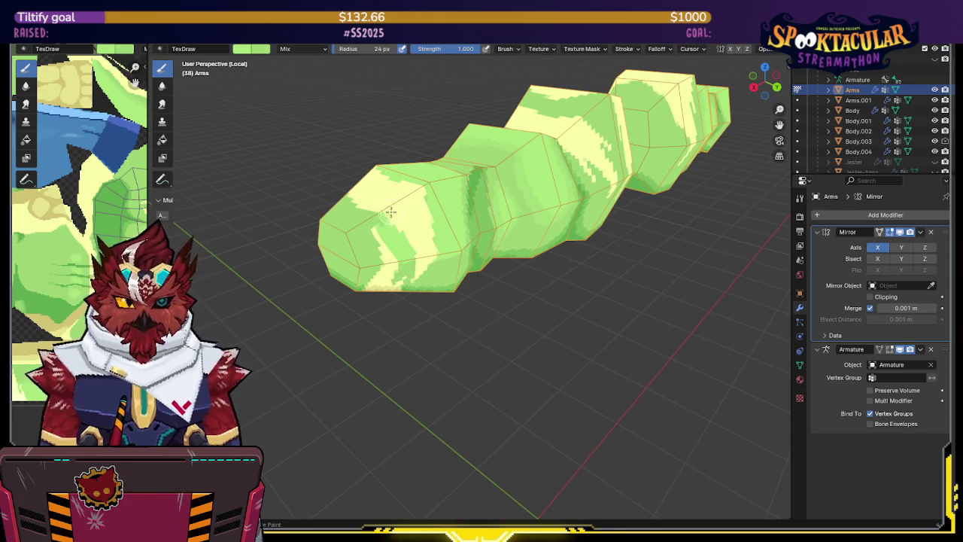
- Sample the pale yellow stripe colour for the brush and move in for a closer side view
key("s")
middle_click_drag(390, 213, 404, 228)
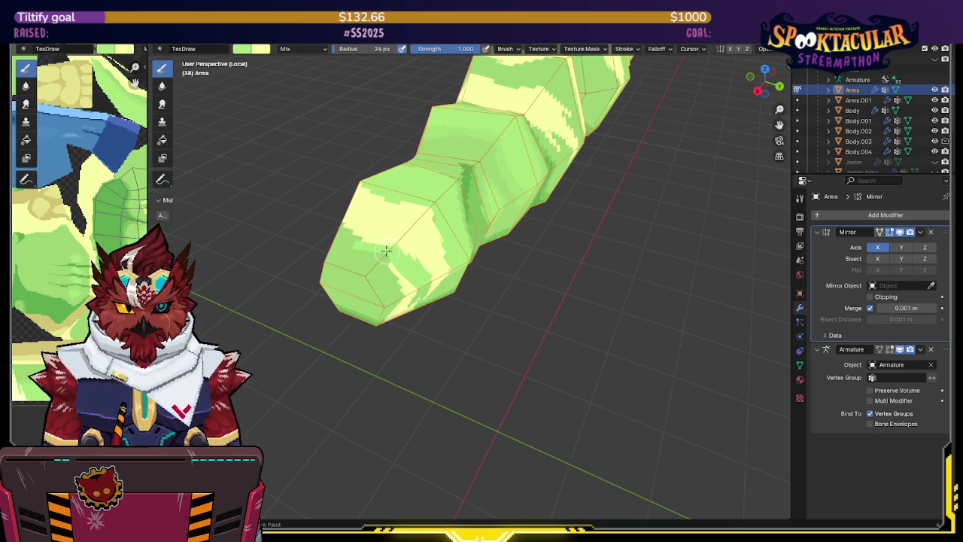
middle_click_drag(387, 257, 370, 229)
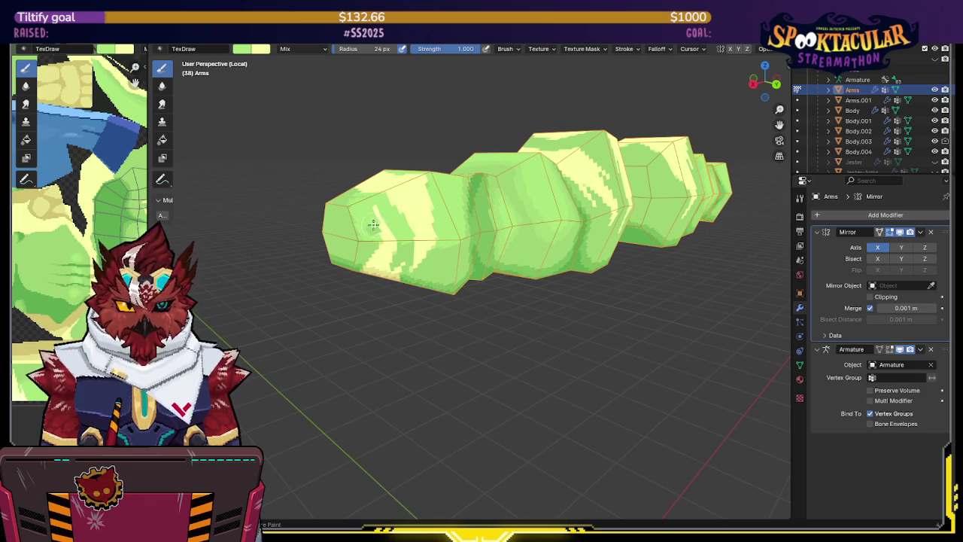
mouse_move(369, 227)
middle_mouse_down()
mouse_move(431, 207)
mouse_move(416, 211)
middle_mouse_up()
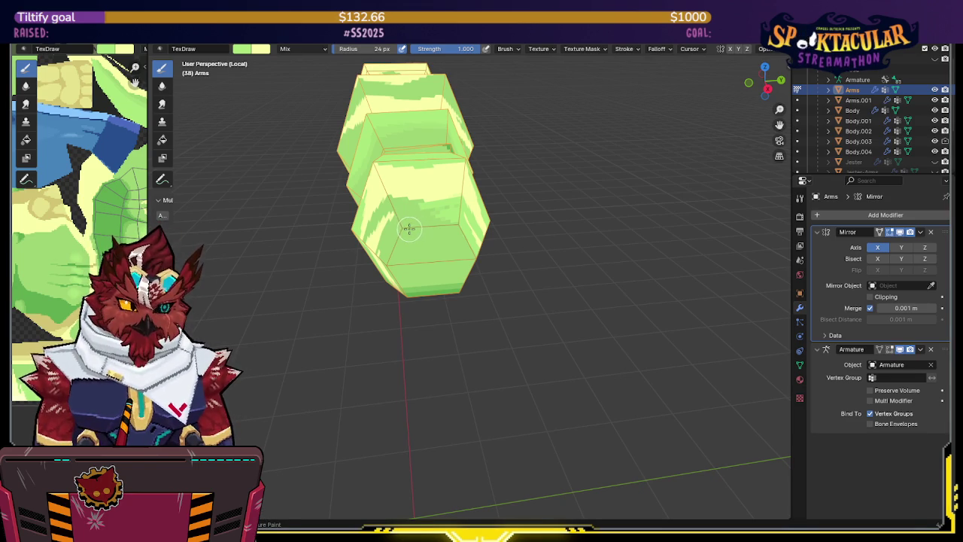
scroll(407, 231, "up", 3)
middle_click_drag(407, 231, 503, 213)
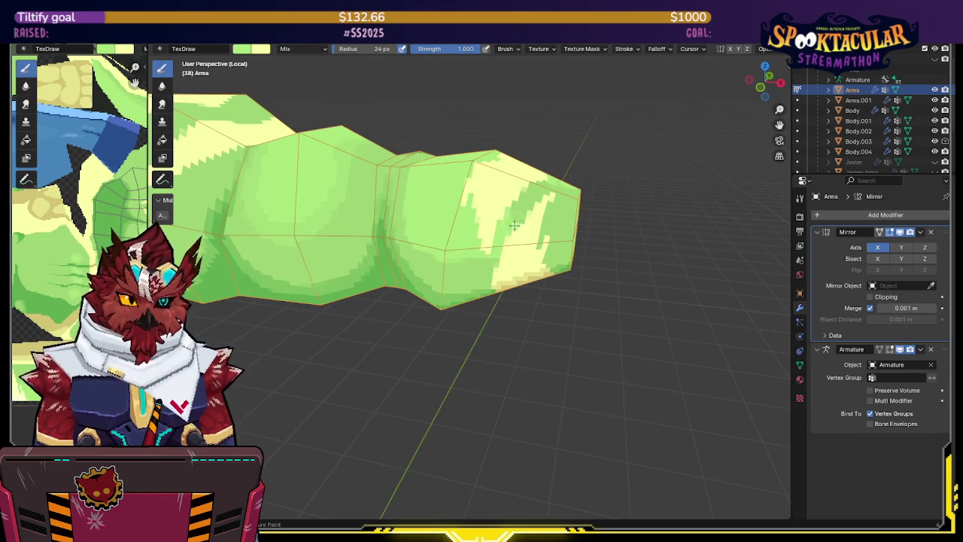
- Check the pale yellow stripes from above, the side and the arm's end, saving the .blend
middle_click_drag(518, 207, 509, 212)
key("ctrl+s")
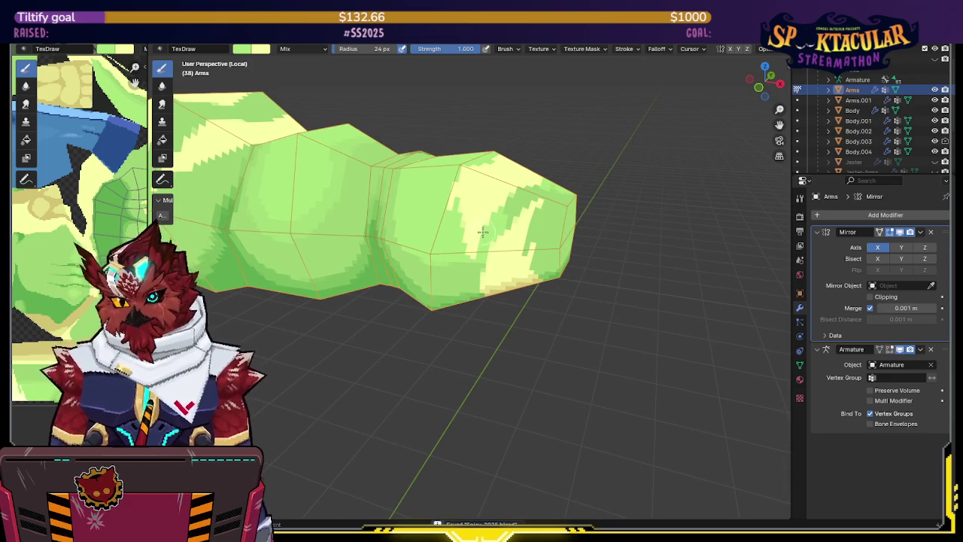
middle_click_drag(480, 236, 487, 240)
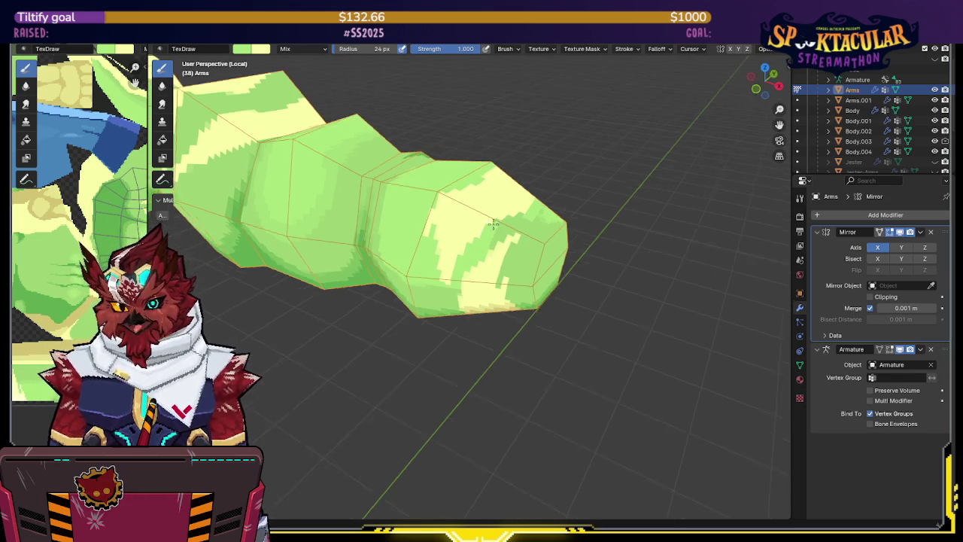
middle_click_drag(496, 217, 476, 248)
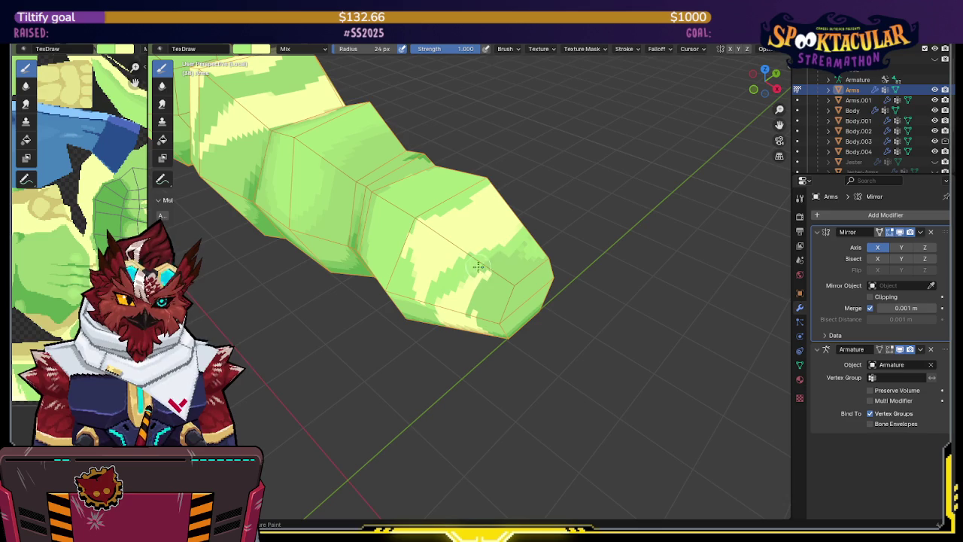
middle_click_drag(489, 276, 489, 260)
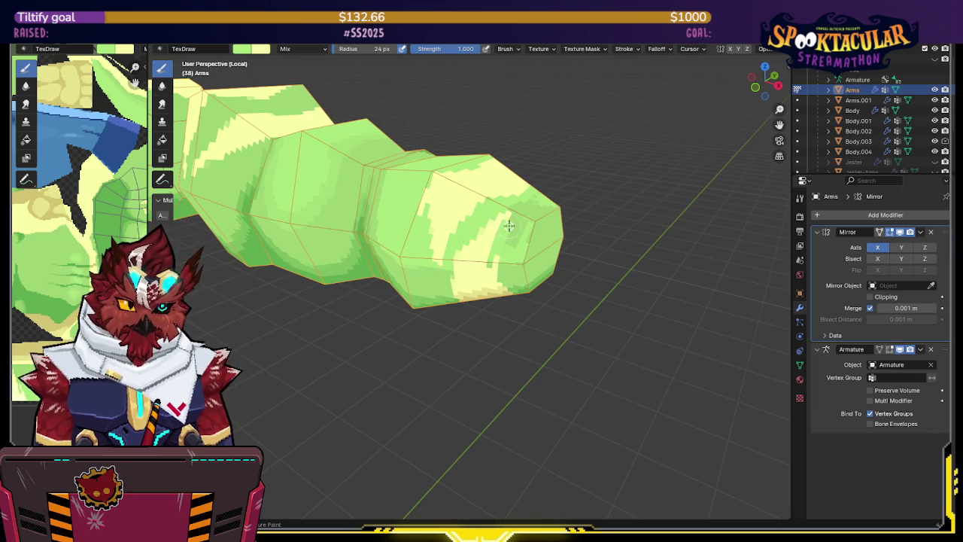
middle_click_drag(518, 225, 504, 239)
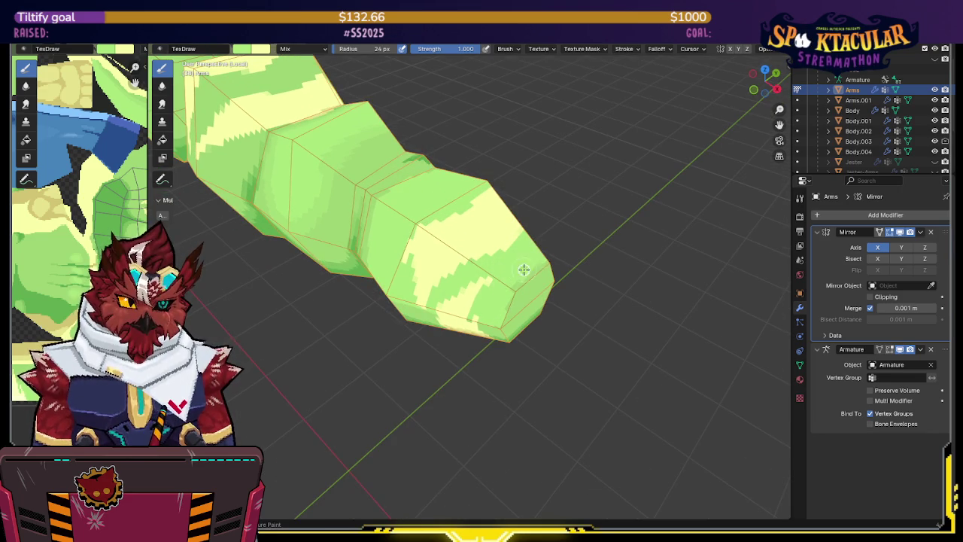
mouse_move(544, 257)
middle_mouse_down()
mouse_move(496, 185)
mouse_move(570, 183)
middle_mouse_up()
middle_click_drag(490, 204, 524, 181)
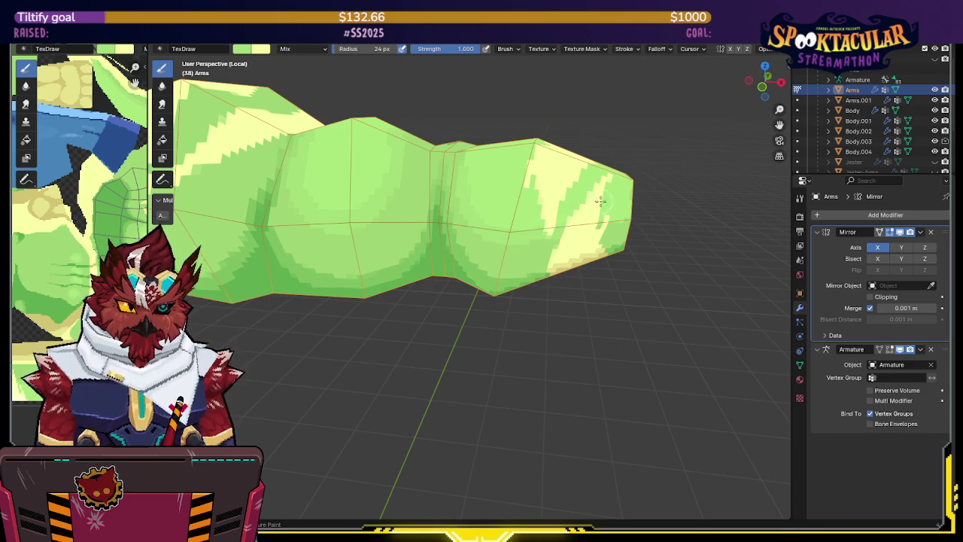
middle_click_drag(559, 232, 576, 200)
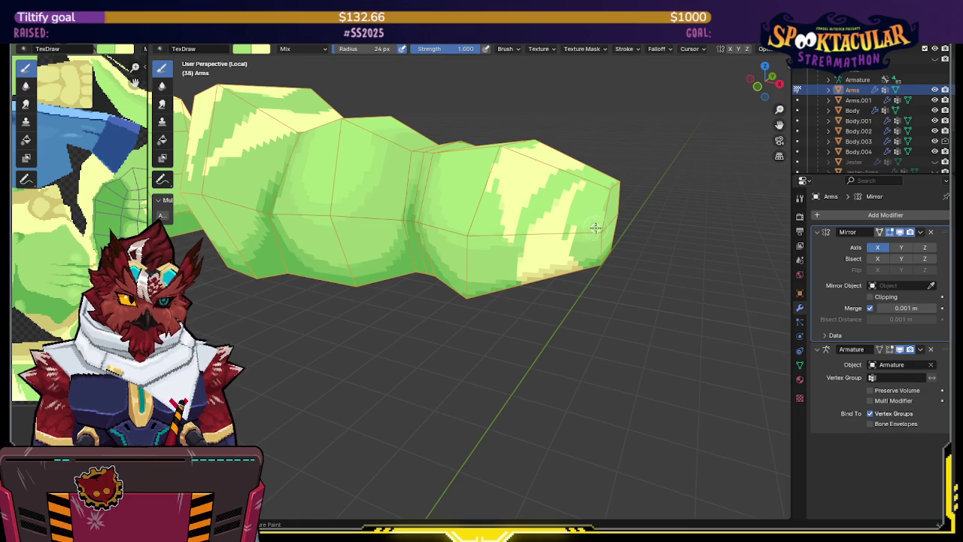
mouse_move(594, 228)
middle_mouse_down()
mouse_move(479, 214)
mouse_move(376, 234)
middle_mouse_up()
key("ctrl+s")
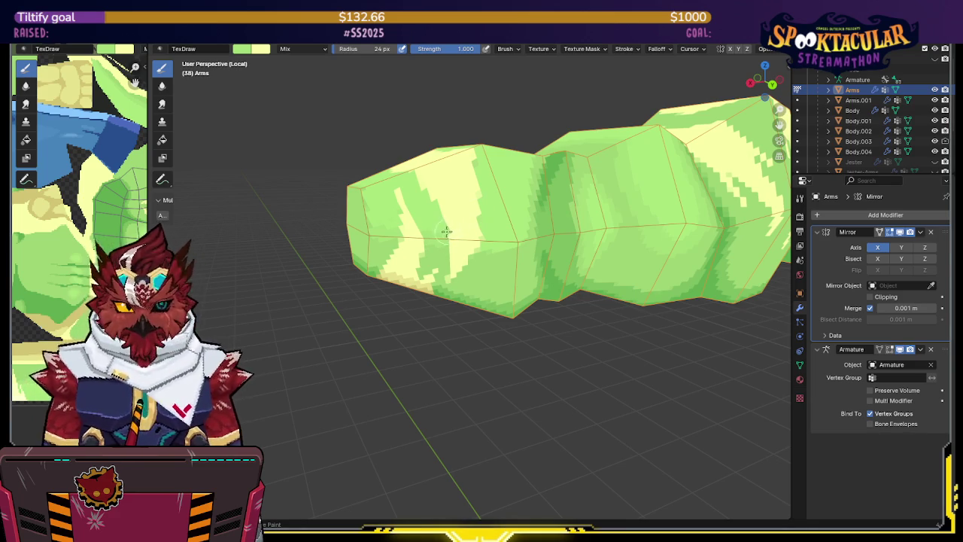
middle_click_drag(452, 229, 464, 230)
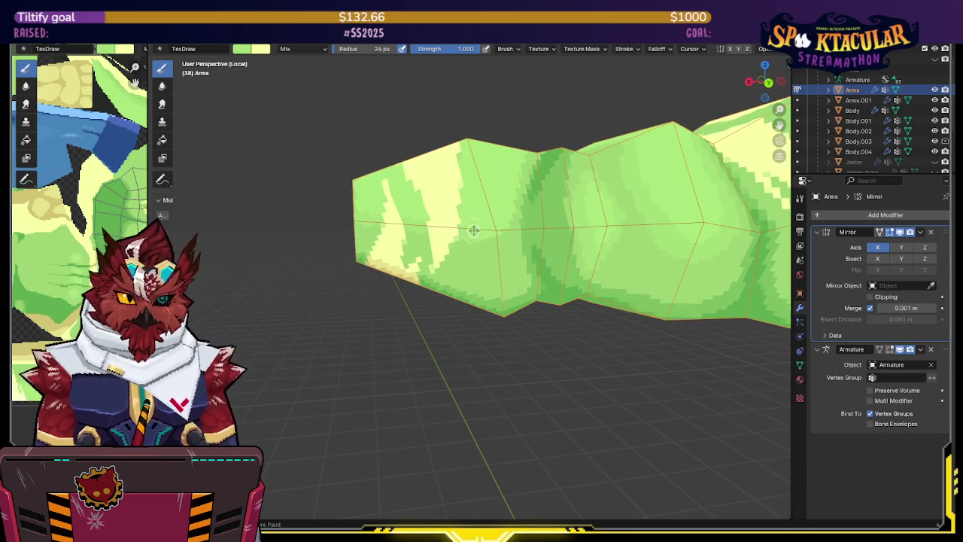
middle_click_drag(489, 228, 508, 238)
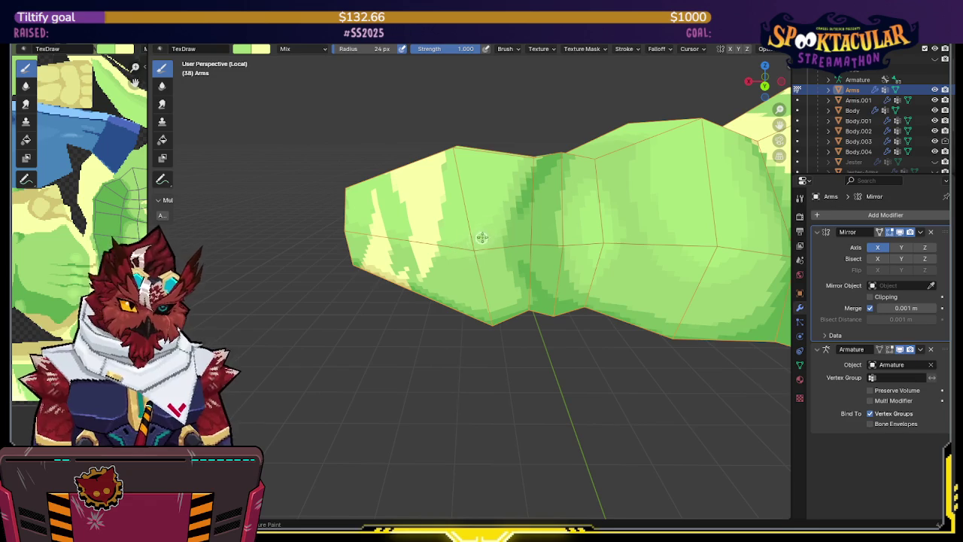
middle_click_drag(501, 203, 520, 199)
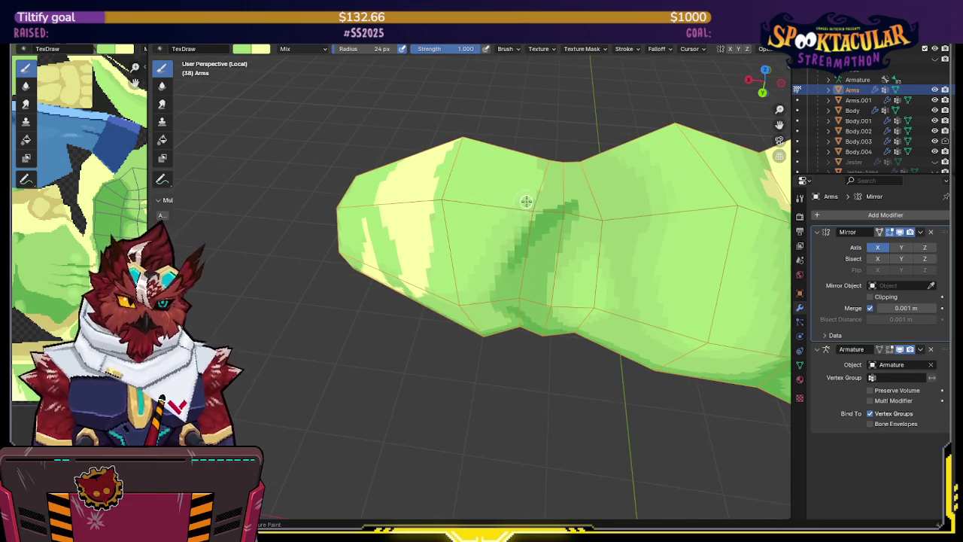
middle_click_drag(535, 178, 504, 267)
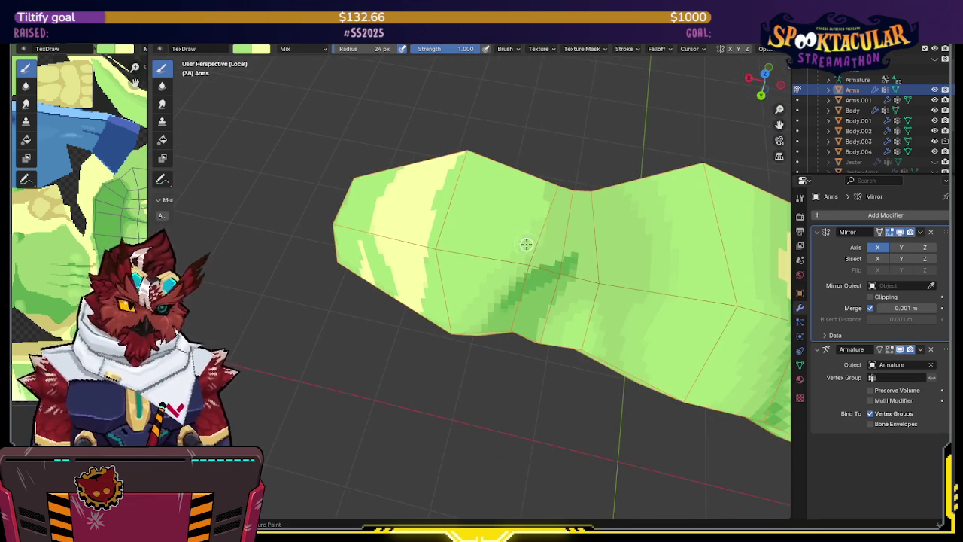
mouse_move(544, 197)
middle_mouse_down()
mouse_move(574, 221)
mouse_move(426, 205)
middle_mouse_up()
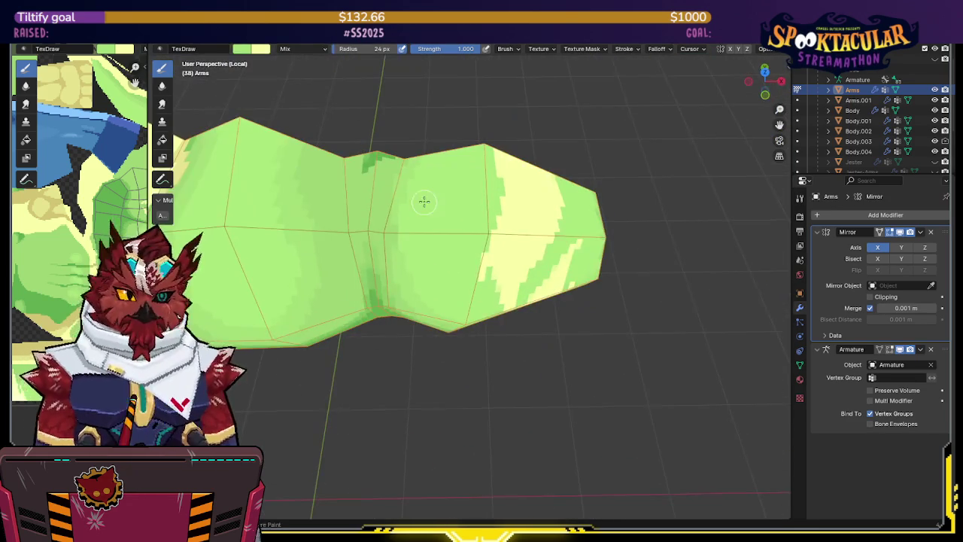
mouse_move(409, 276)
middle_mouse_down()
mouse_move(409, 216)
mouse_move(465, 178)
mouse_move(449, 176)
mouse_move(451, 204)
middle_mouse_up()
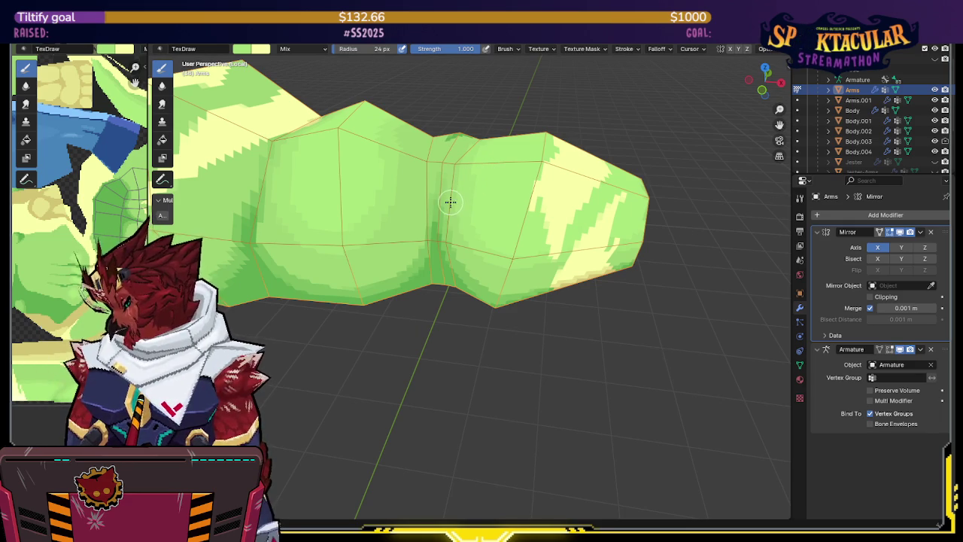
mouse_move(470, 211)
middle_mouse_down()
mouse_move(451, 204)
mouse_move(599, 175)
middle_mouse_up()
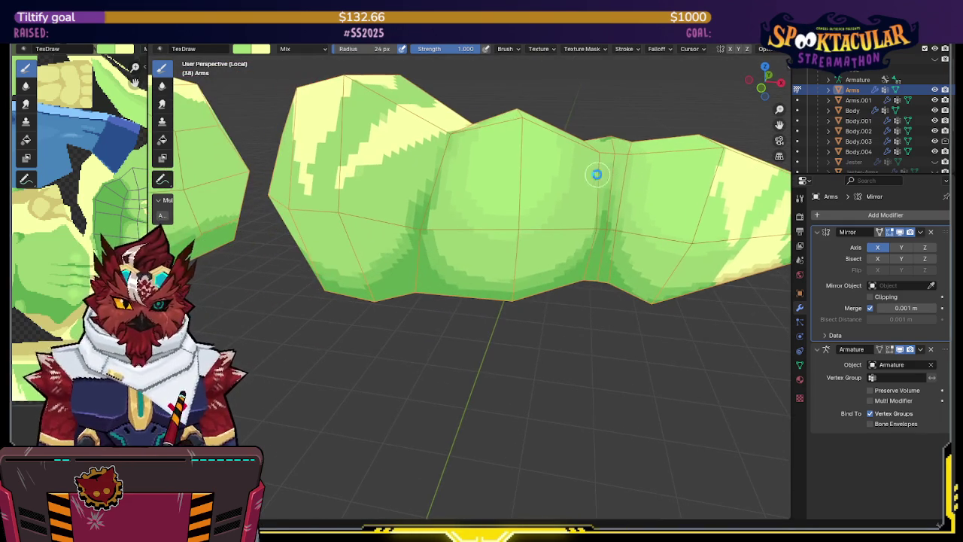
scroll(59, 253, "up", 3)
scroll(59, 252, "up", 2)
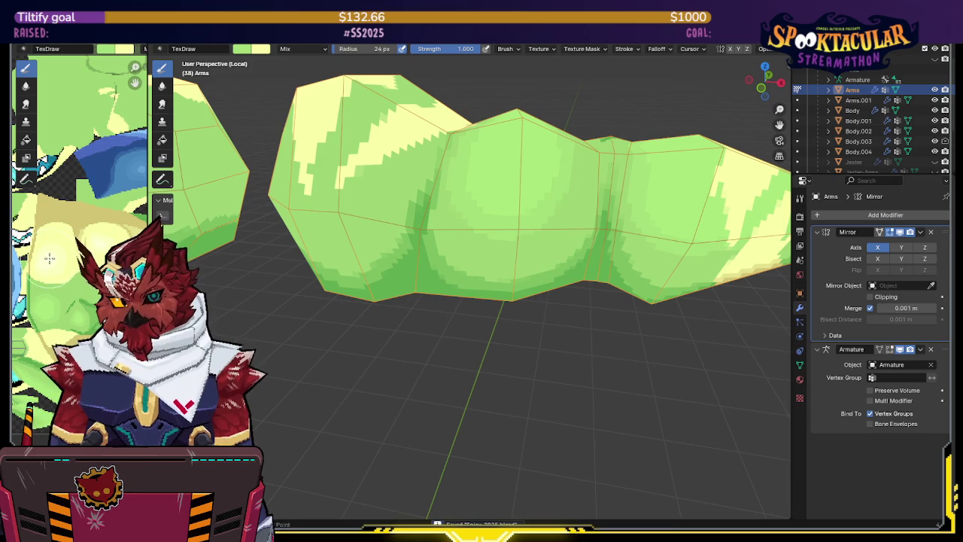
key("s")
- Save the painted texture image and the .blend file, then reorient the view on the arm
key("alt+s")
key("ctrl+s")
mouse_move(419, 236)
middle_mouse_down()
mouse_move(447, 213)
mouse_move(434, 224)
mouse_move(402, 203)
middle_mouse_up()
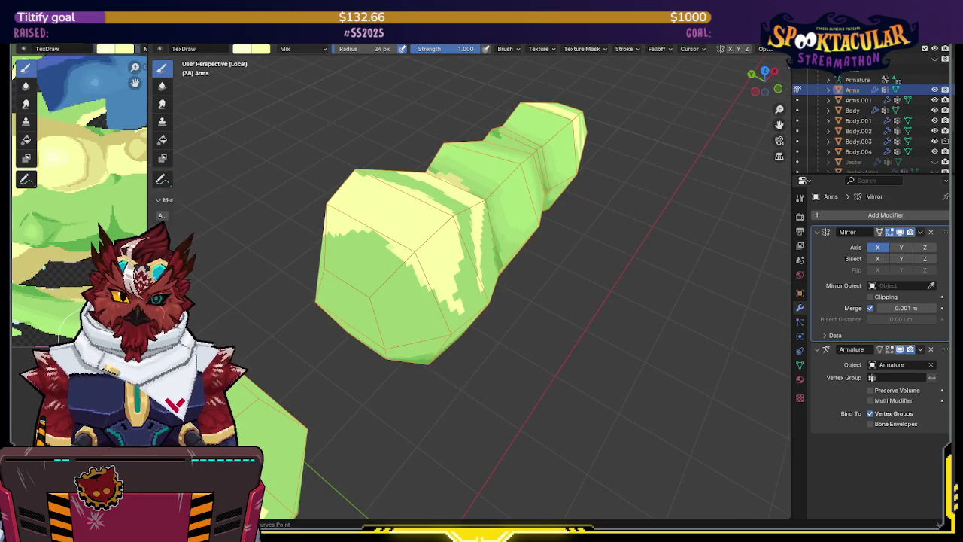
mouse_move(364, 218)
middle_mouse_down()
mouse_move(389, 208)
mouse_move(391, 217)
mouse_move(396, 191)
middle_mouse_up()
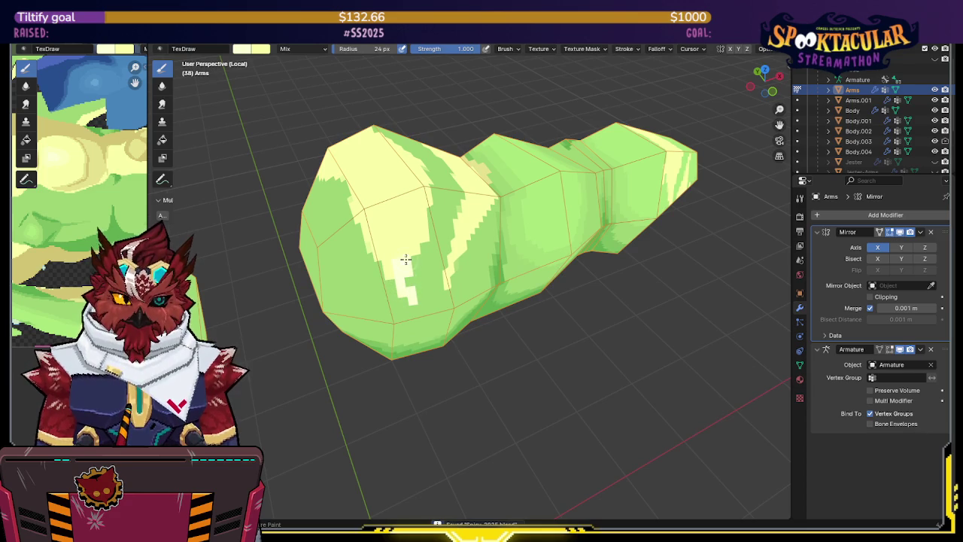
mouse_move(404, 193)
middle_mouse_down()
mouse_move(436, 193)
mouse_move(369, 233)
middle_mouse_up()
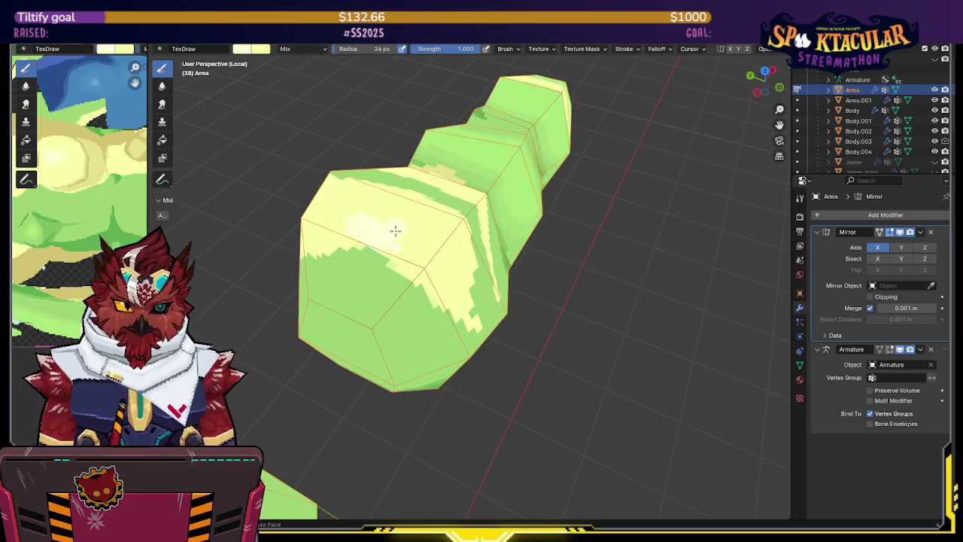
left_click(472, 49)
- Set brush strength to 0.500 and swap the brush colour back to green while zooming in
type(".5")
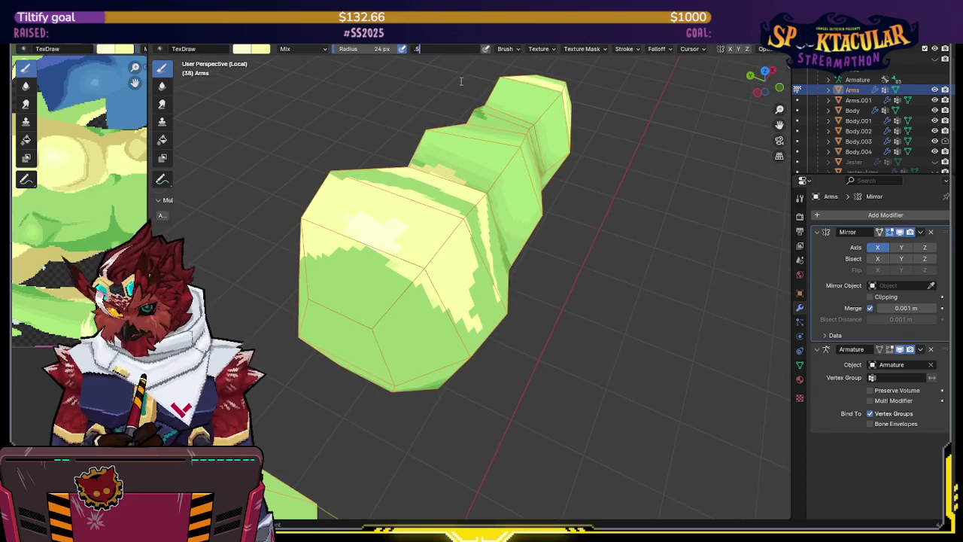
key("Return")
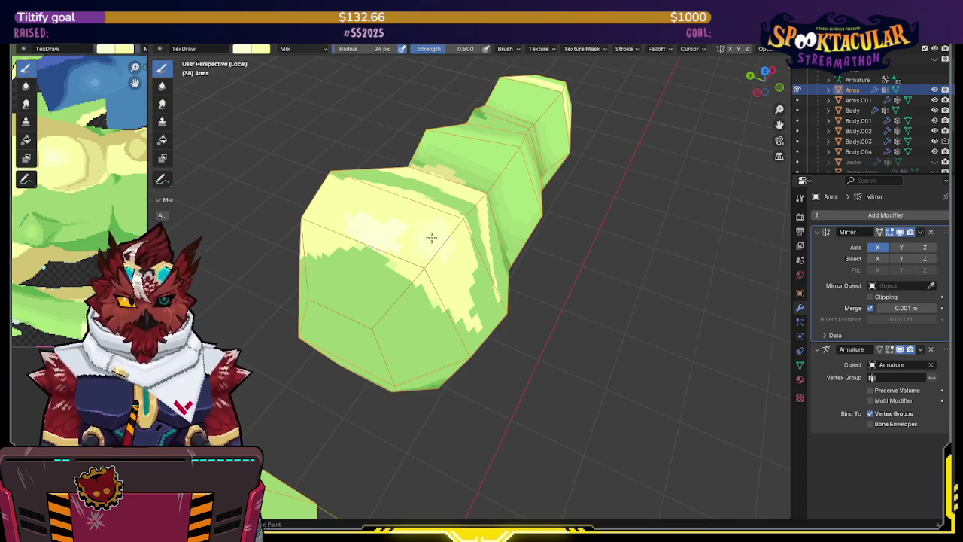
mouse_move(444, 216)
middle_mouse_down()
mouse_move(519, 163)
mouse_move(569, 143)
mouse_move(561, 148)
middle_mouse_up()
key("period")
mouse_move(522, 120)
middle_mouse_down()
mouse_move(490, 133)
mouse_move(494, 174)
mouse_move(424, 179)
mouse_move(445, 186)
middle_mouse_up()
scroll(527, 163, "up", 4)
mouse_move(527, 163)
middle_mouse_down()
mouse_move(542, 155)
mouse_move(515, 186)
mouse_move(451, 200)
middle_mouse_up()
scroll(515, 186, "up", 3)
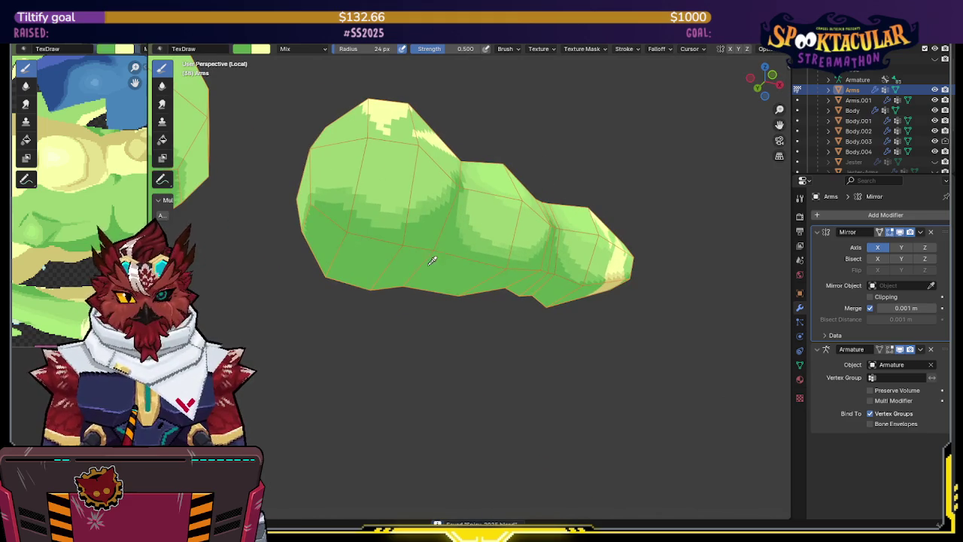
key("s")
middle_click_drag(428, 264, 425, 218)
mouse_move(443, 179)
middle_mouse_down()
mouse_move(613, 144)
mouse_move(595, 173)
mouse_move(487, 241)
mouse_move(647, 242)
mouse_move(604, 206)
mouse_move(631, 198)
mouse_move(556, 225)
mouse_move(566, 260)
mouse_move(512, 221)
mouse_move(526, 204)
mouse_move(617, 195)
middle_mouse_up()
- Exit local view to show the whole character and return to Object Mode
key("KP_Divide")
scroll(538, 199, "up", 2)
key("ctrl+Tab")
left_click(570, 202)
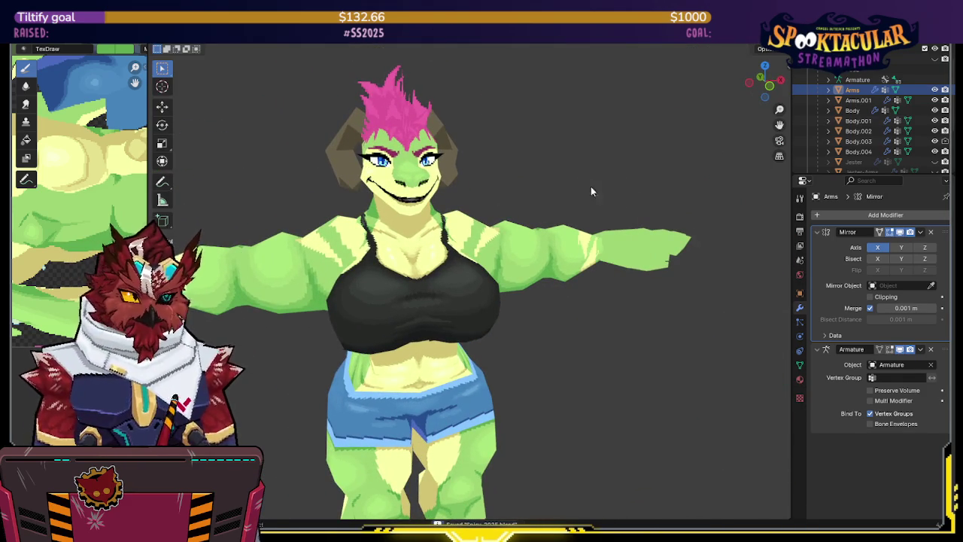
- Save, then in Pose Mode rotate the armature's left upper arm down to her side
key("ctrl+s")
left_click(835, 79)
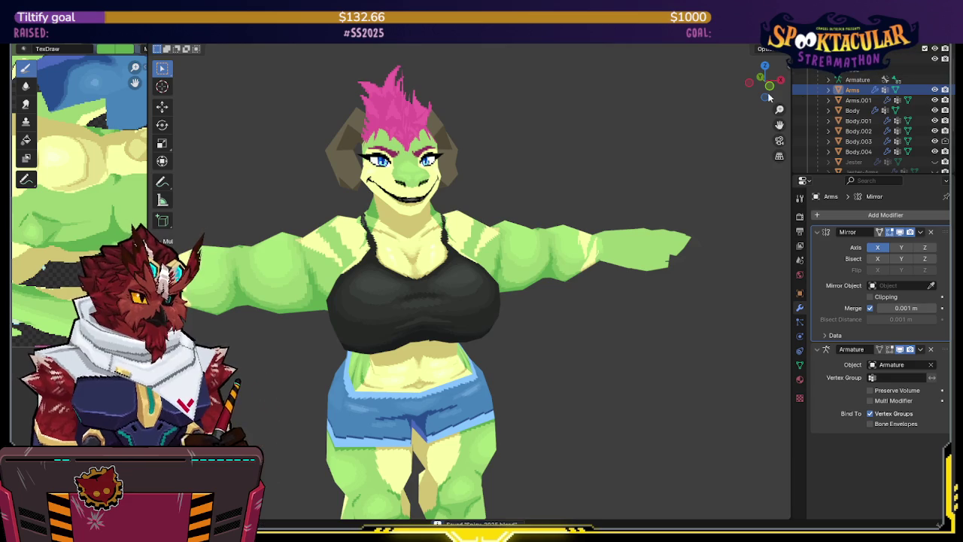
key("KP_1")
key("ctrl+Tab")
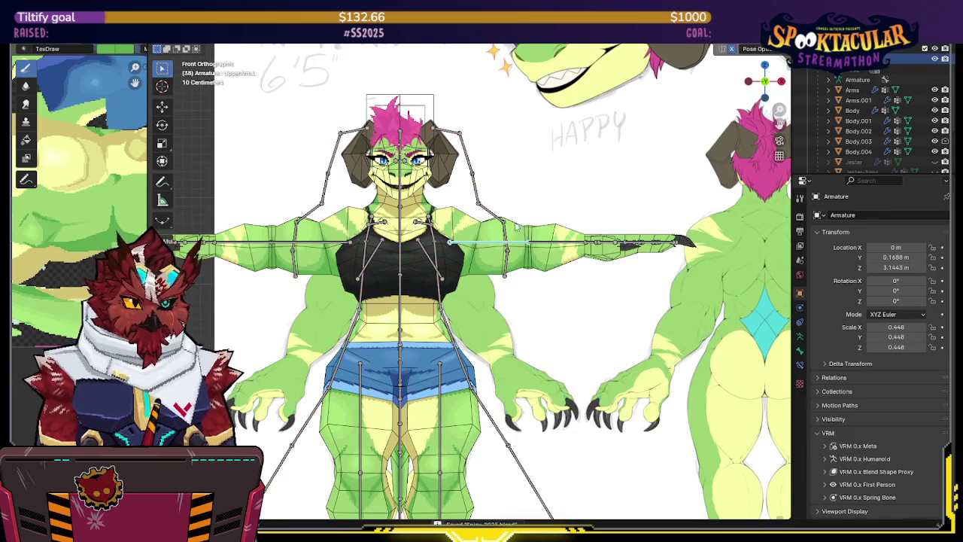
key("r")
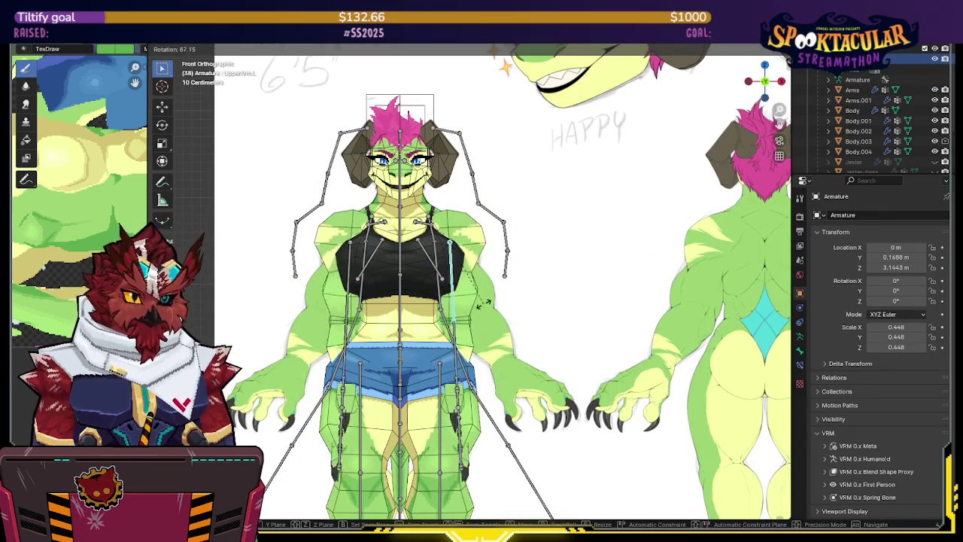
left_click(496, 303)
- Select the Arms mesh, switch it to Texture Paint mode and isolate it in local view
middle_click_drag(497, 303, 513, 277)
left_click(455, 303)
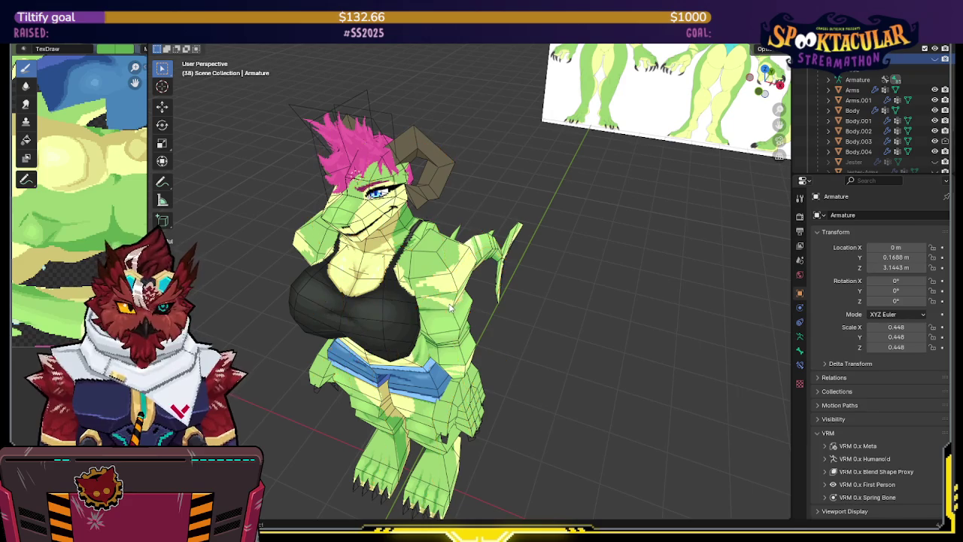
key("ctrl+Tab")
left_click(512, 267)
mouse_move(512, 267)
middle_mouse_down()
mouse_move(464, 309)
mouse_move(468, 191)
mouse_move(438, 250)
middle_mouse_up()
key("KP_Divide")
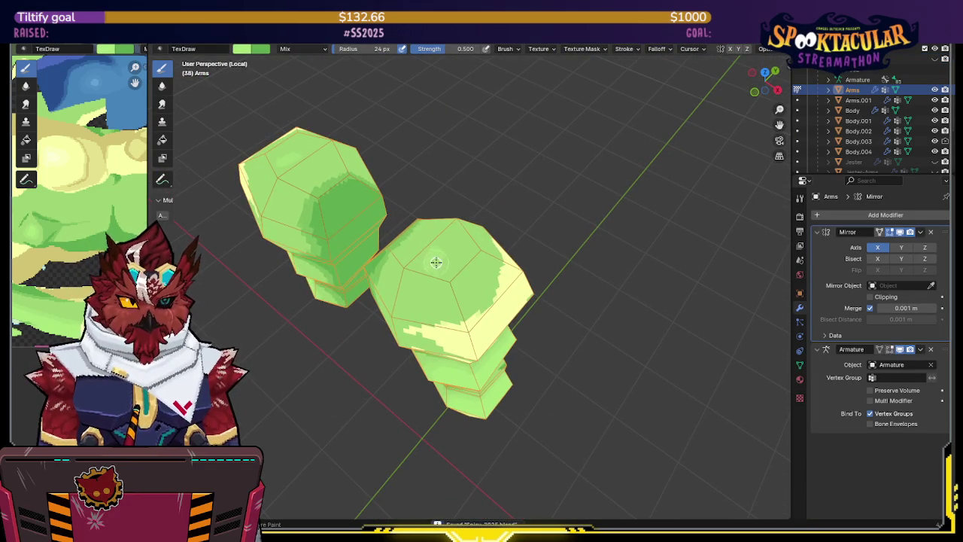
- Raise brush strength back to 1.000 and inspect the painted arm ends from several angles
left_click_drag(474, 49, 579, 63)
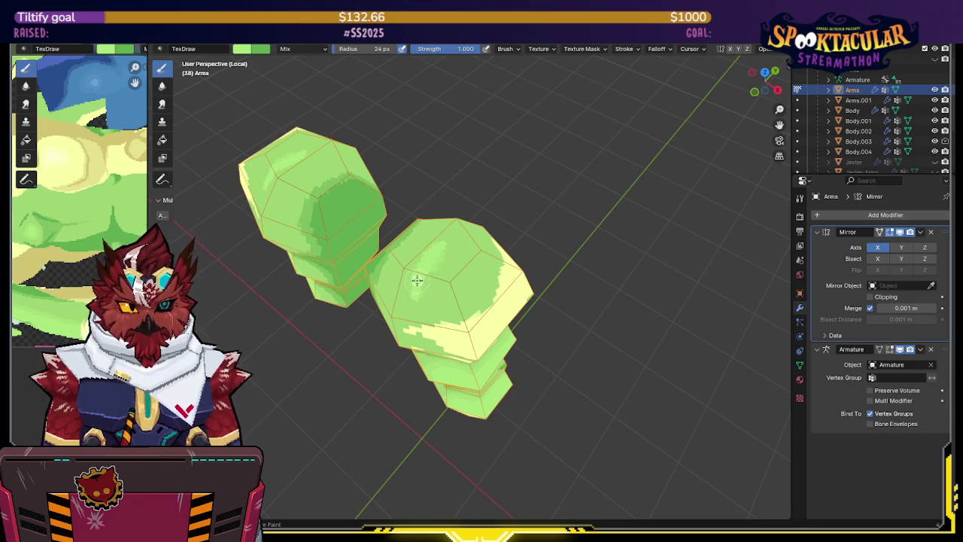
mouse_move(466, 304)
middle_mouse_down()
mouse_move(441, 291)
mouse_move(405, 294)
mouse_move(421, 249)
mouse_move(402, 222)
mouse_move(444, 225)
mouse_move(441, 214)
middle_mouse_up()
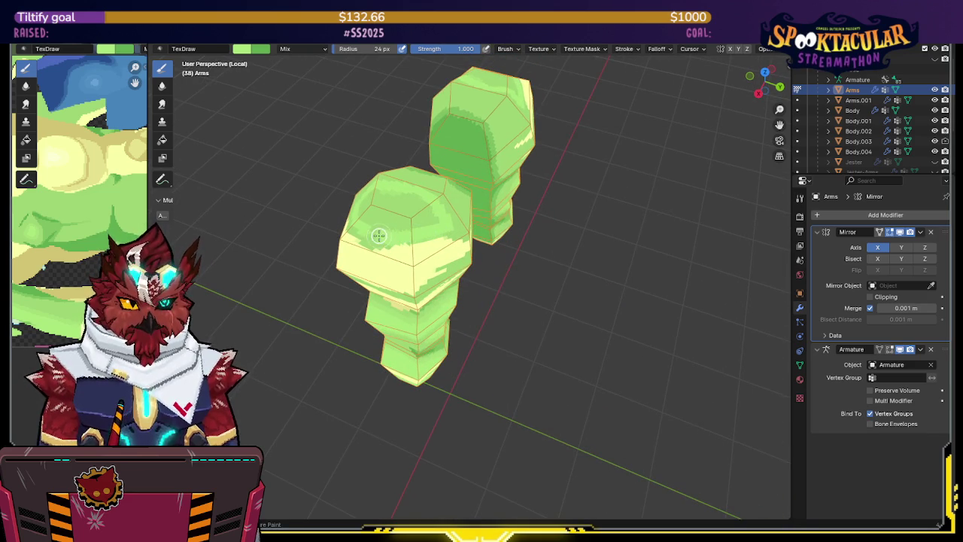
middle_click_drag(429, 198, 466, 208)
middle_click_drag(383, 233, 406, 248)
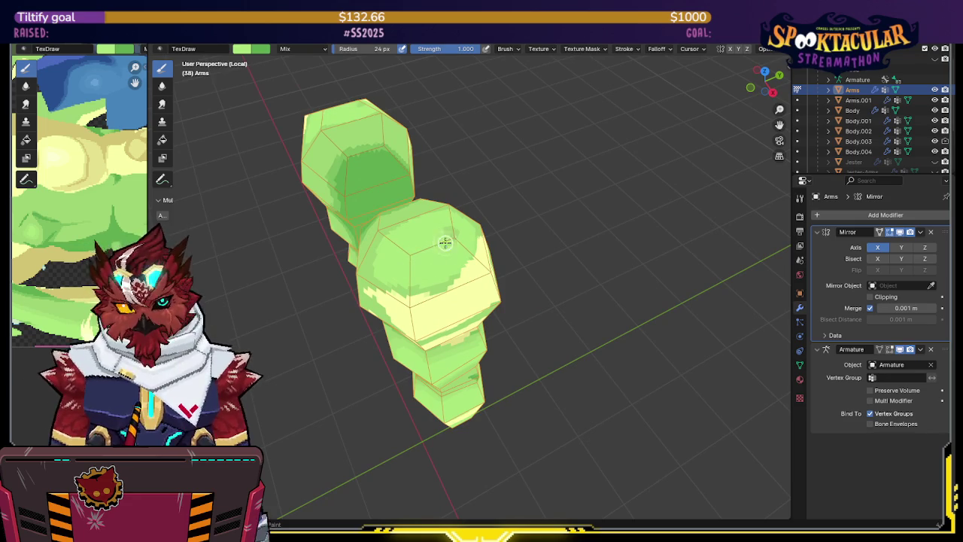
mouse_move(447, 230)
middle_mouse_down()
mouse_move(474, 174)
mouse_move(425, 310)
mouse_move(428, 253)
middle_mouse_up()
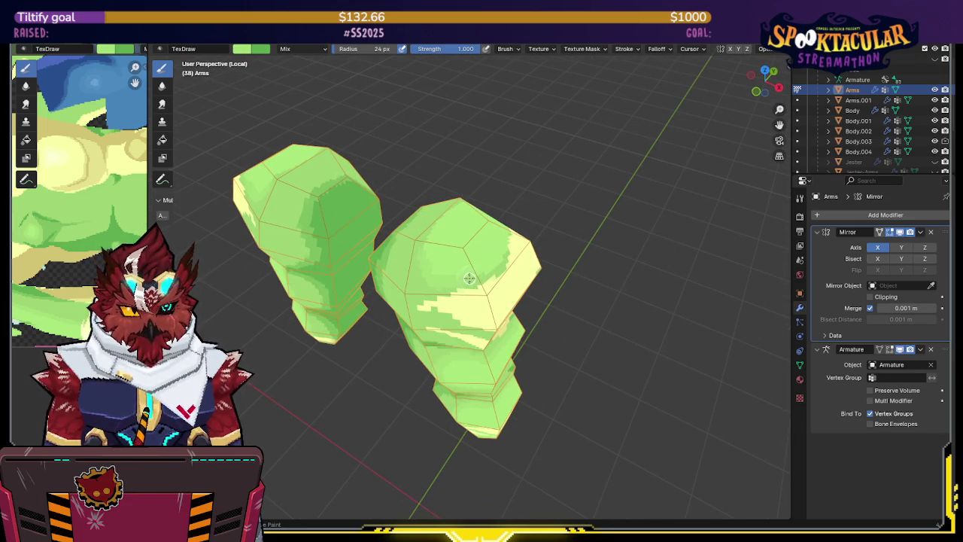
mouse_move(486, 268)
middle_mouse_down()
mouse_move(462, 254)
mouse_move(473, 219)
mouse_move(483, 221)
mouse_move(448, 205)
middle_mouse_up()
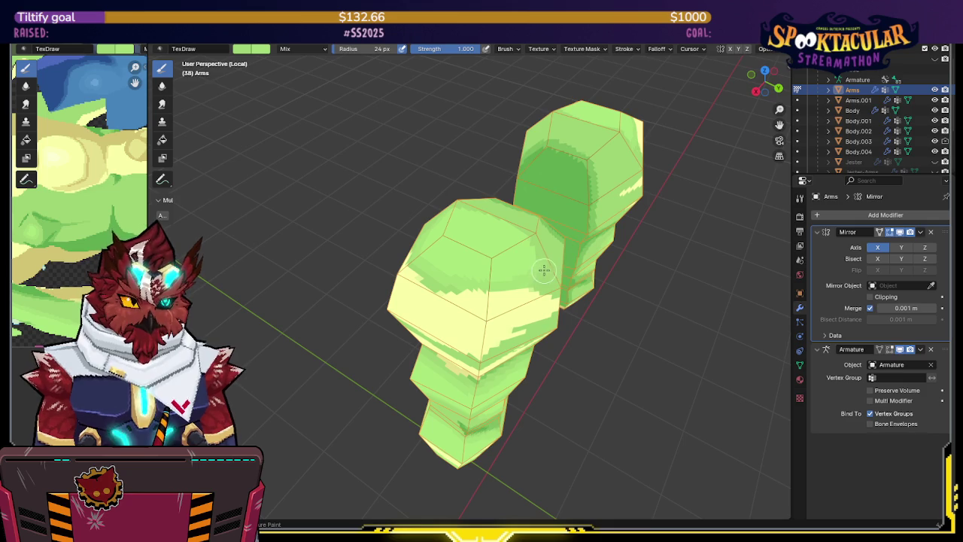
middle_click_drag(527, 235, 505, 198)
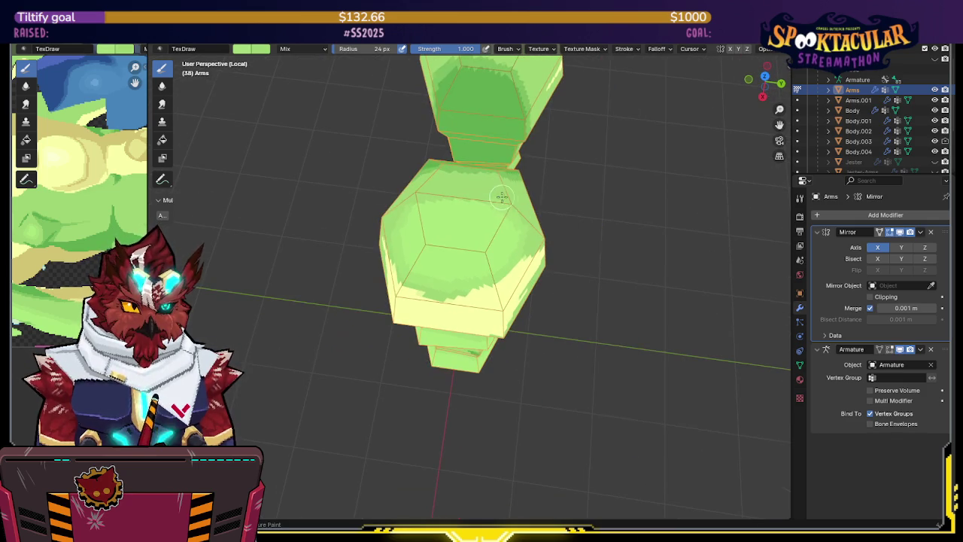
mouse_move(440, 195)
middle_mouse_down()
mouse_move(366, 275)
mouse_move(407, 243)
mouse_move(406, 254)
middle_mouse_up()
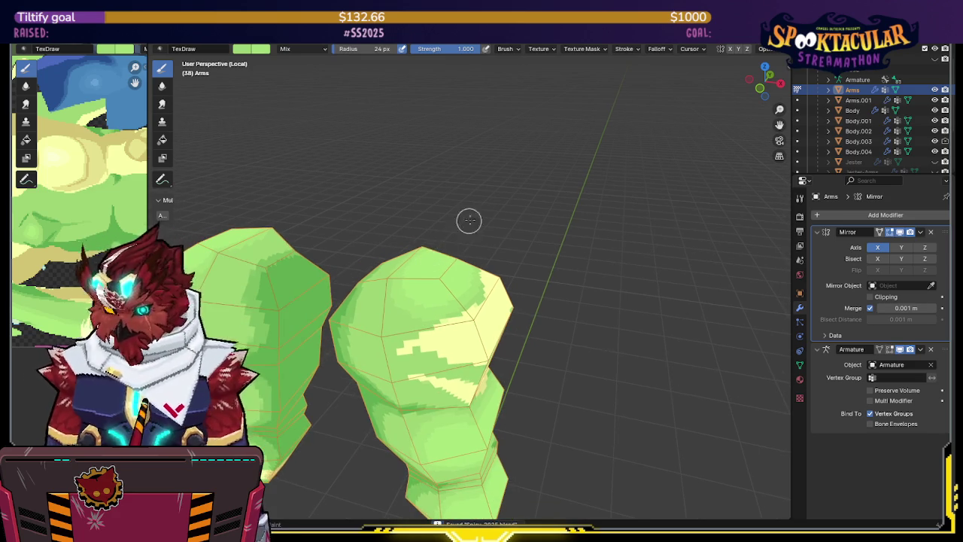
- Leave local view and orbit around the whole character
key("KP_Divide")
mouse_move(443, 228)
middle_mouse_down()
mouse_move(497, 215)
mouse_move(491, 225)
middle_mouse_up()
key("ctrl+Tab")
- Return to Object Mode, deselect all and frame the armature in front orthographic view
left_click(464, 235)
key("alt+a")
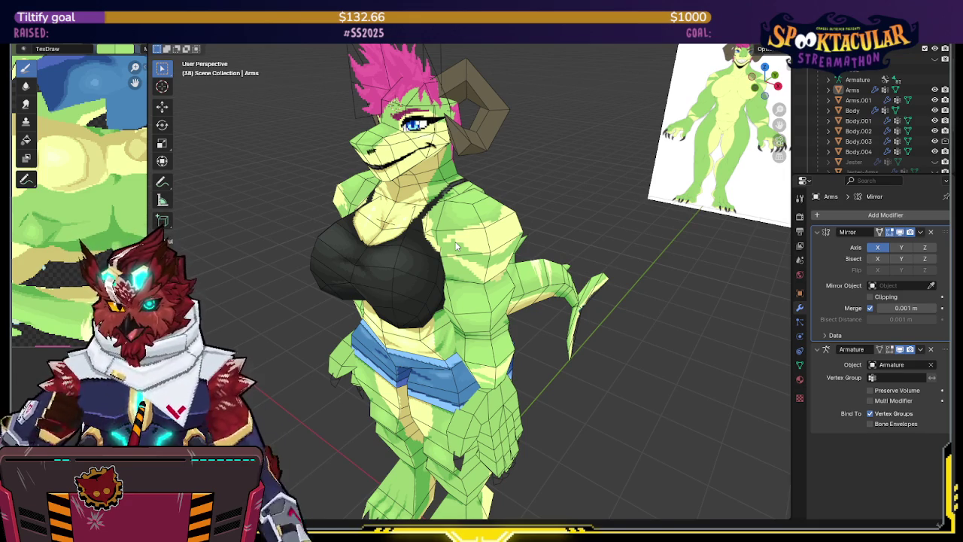
middle_click_drag(516, 211, 882, 80)
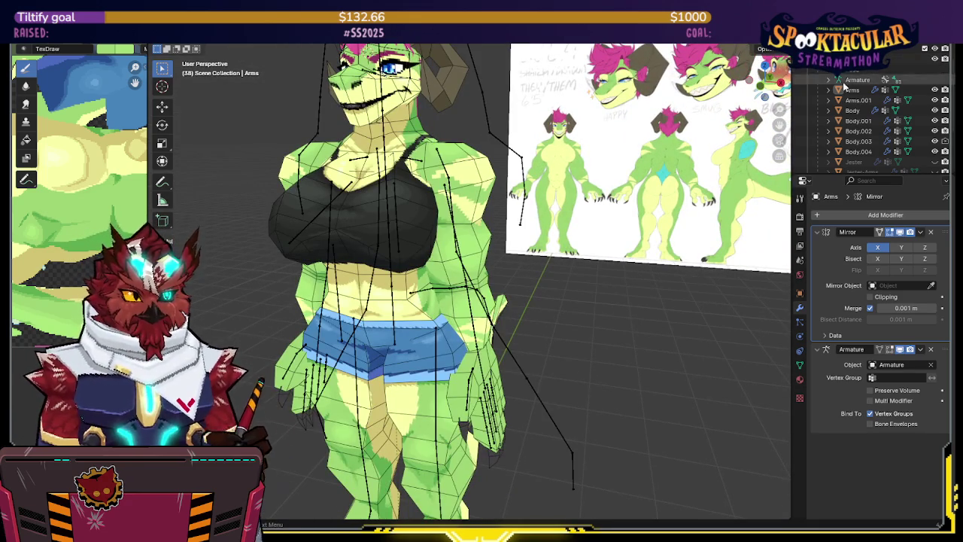
left_click(445, 199)
key("ctrl+Tab")
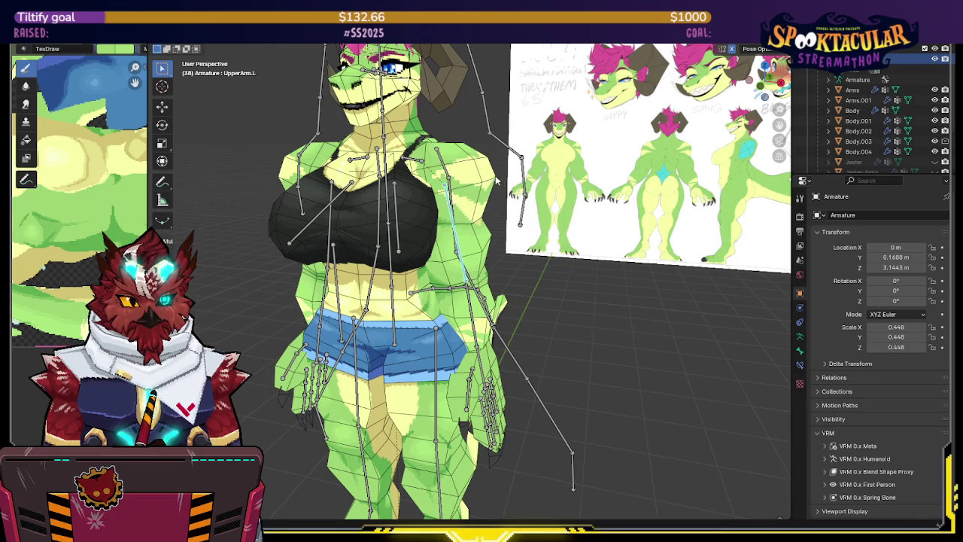
key("ctrl+z")
key("KP_1")
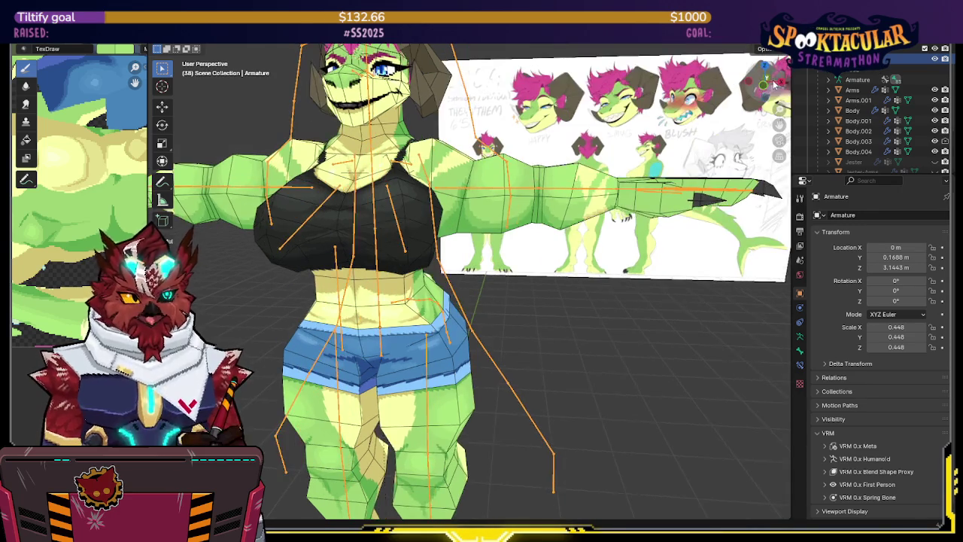
scroll(572, 146, "up", 3)
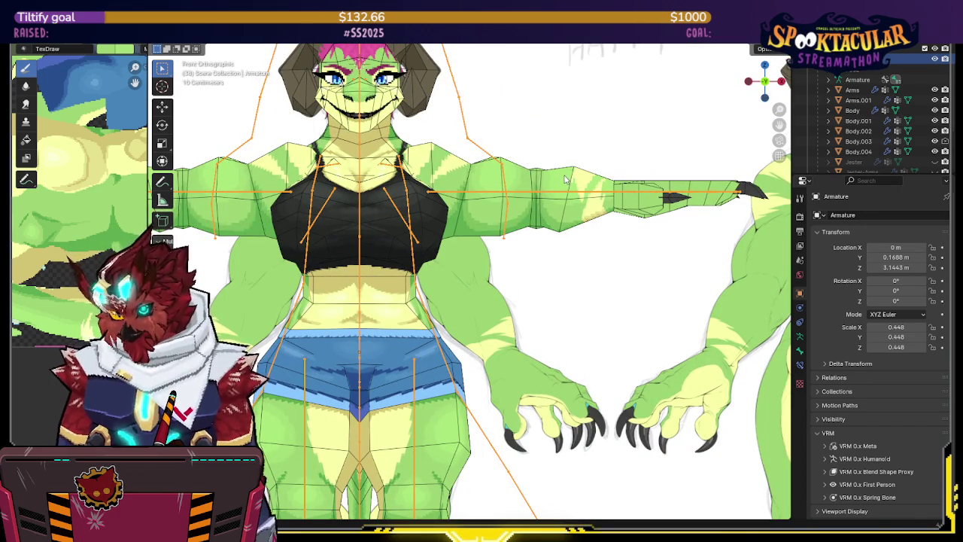
middle_click_drag(571, 183, 543, 189, "shift")
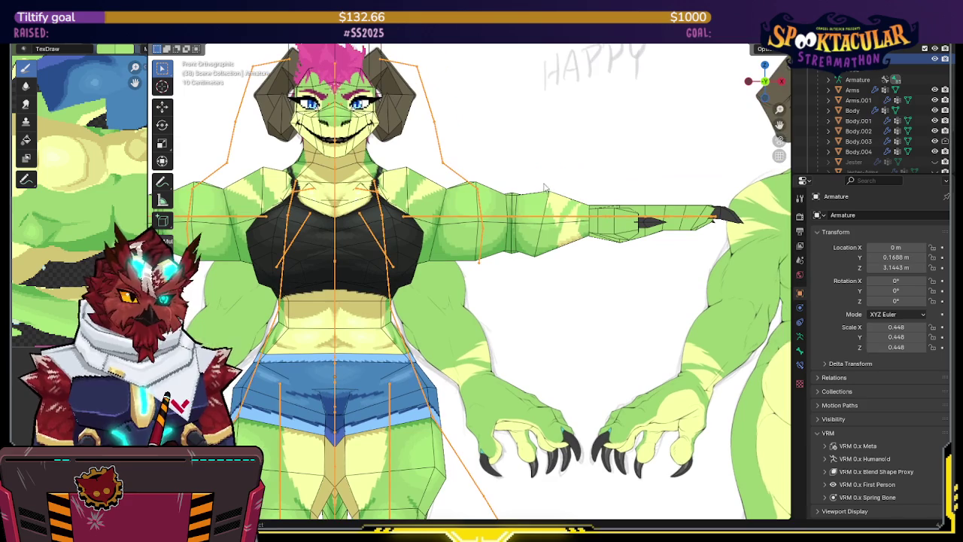
- Put the armature in Pose Mode and test-rotate the Hand.L bone
key("Tab")
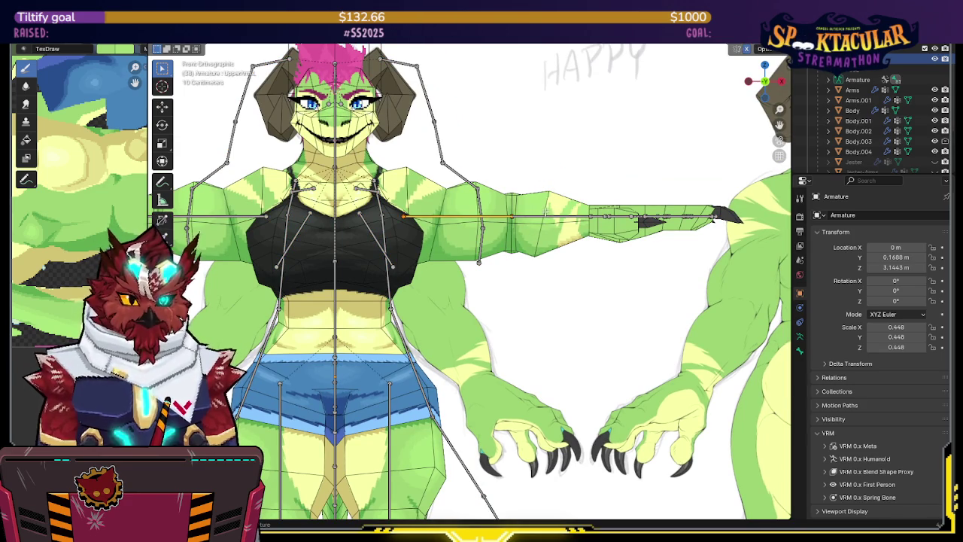
middle_click_drag(545, 210, 560, 193, "shift")
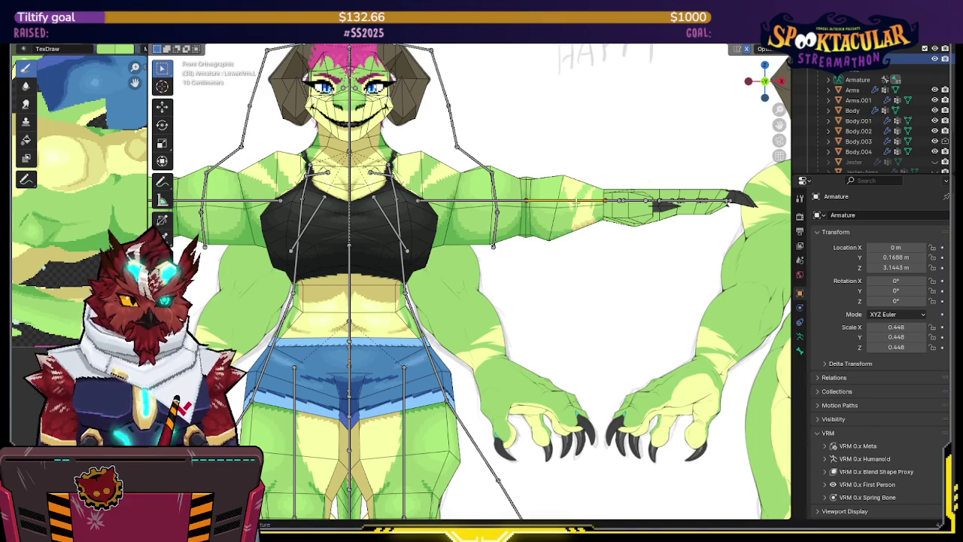
key("grave")
mouse_move(586, 174)
middle_mouse_down()
mouse_move(502, 200)
mouse_move(597, 258)
mouse_move(497, 245)
mouse_move(536, 204)
mouse_move(533, 239)
middle_mouse_up()
left_click(597, 257)
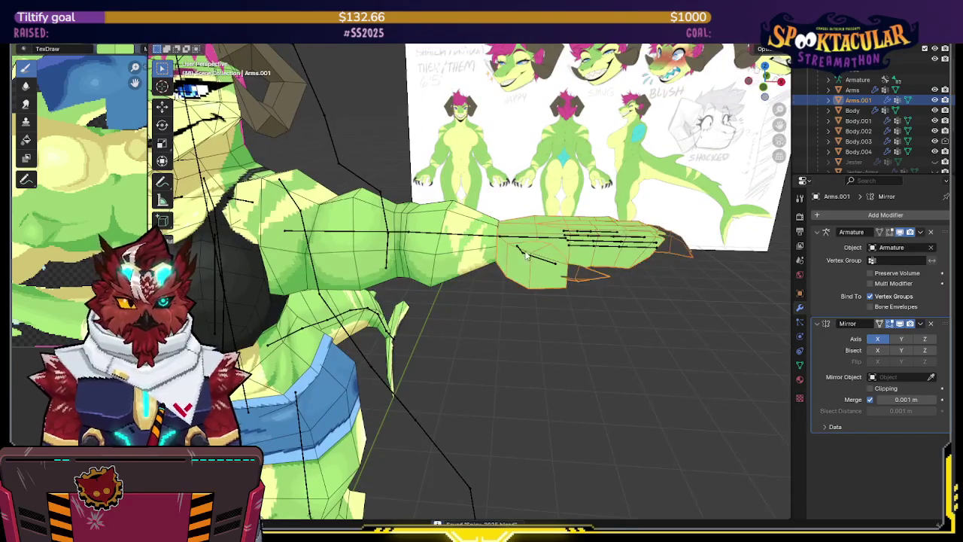
left_click(532, 239)
key("ctrl+Tab")
left_click(764, 95)
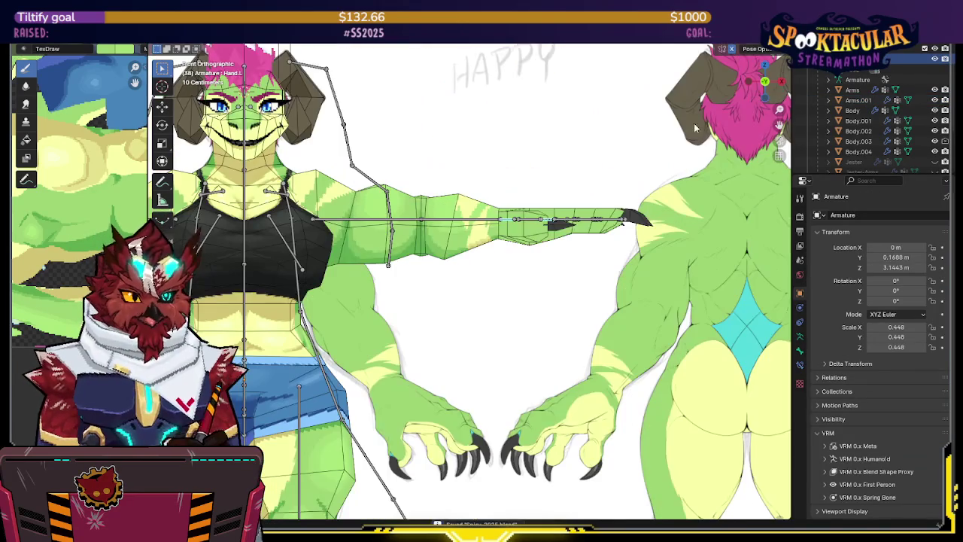
key("r")
left_click(554, 228)
mouse_move(554, 228)
middle_mouse_down()
mouse_move(511, 188)
mouse_move(556, 197)
middle_mouse_up()
- Leave Pose Mode and select the Arms.001 mesh for texture painting
key("ctrl+Tab")
scroll(580, 198, "up", 4)
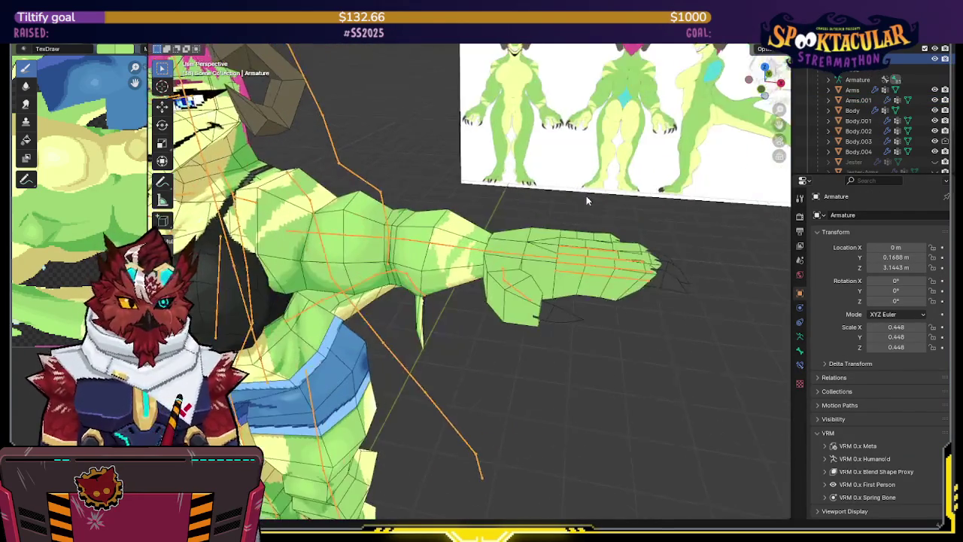
left_click(536, 242)
key("ctrl+Tab")
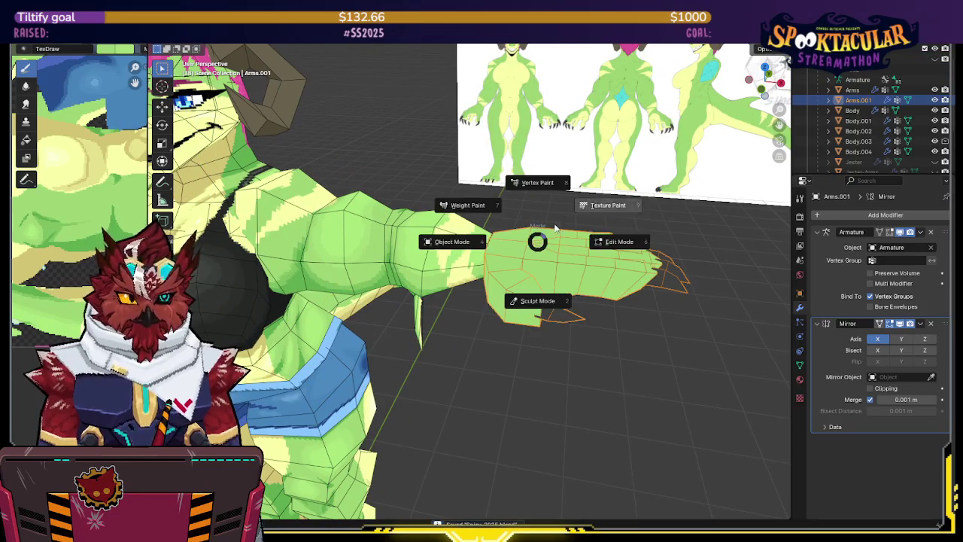
- Put Arms.001 in Texture Paint, frame the left arm in front ortho view, and check its seams in Edit Mode
left_click(610, 200)
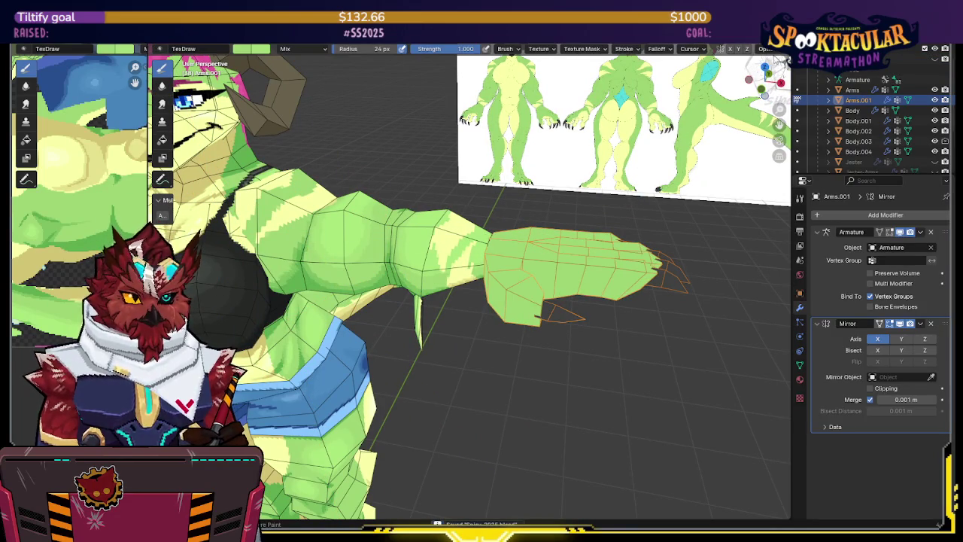
left_click(761, 88)
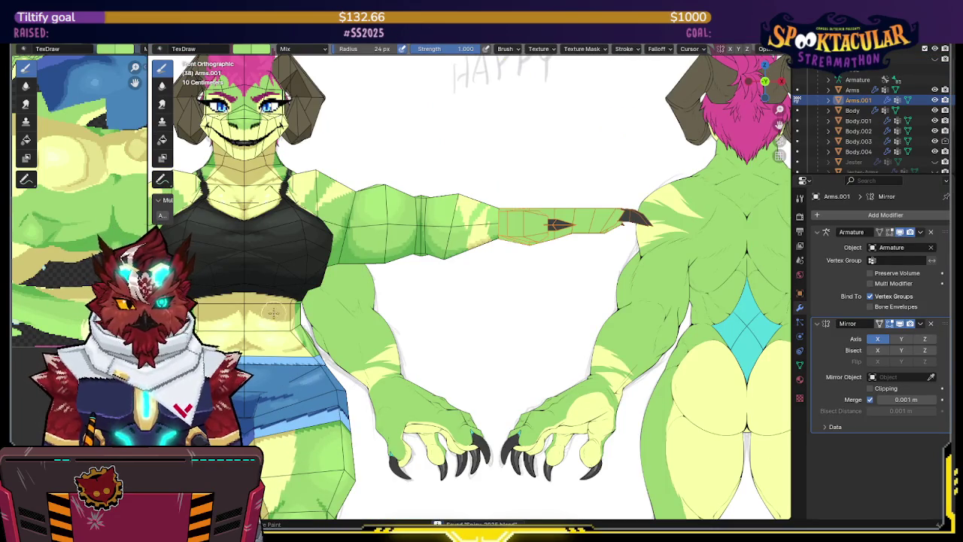
middle_click_drag(284, 265, 393, 194, "shift")
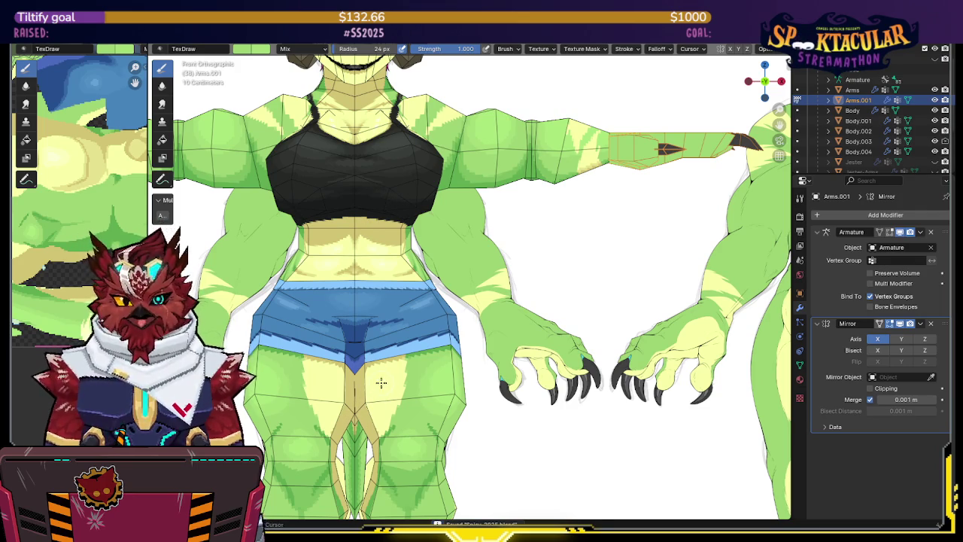
middle_click_drag(531, 231, 545, 255, "shift")
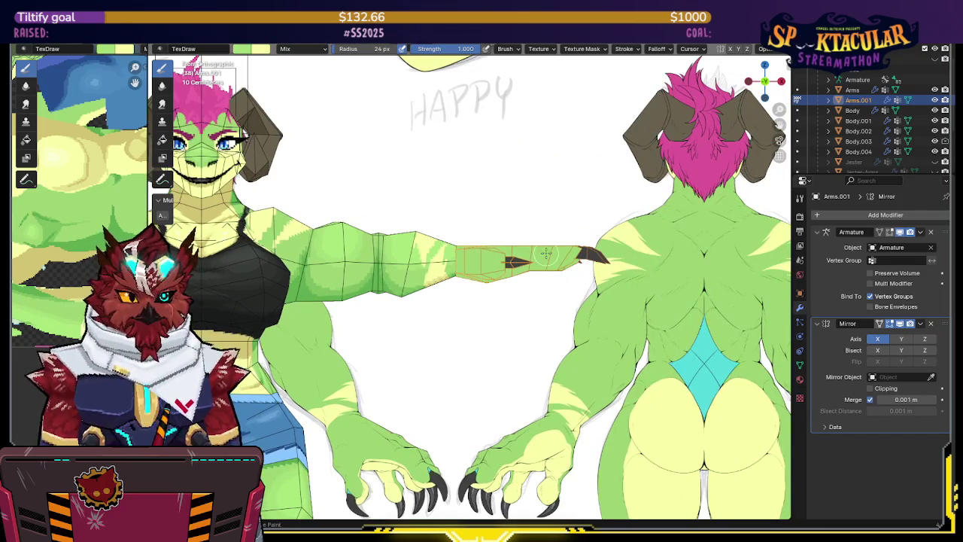
key("Tab")
middle_click_drag(622, 174, 508, 170)
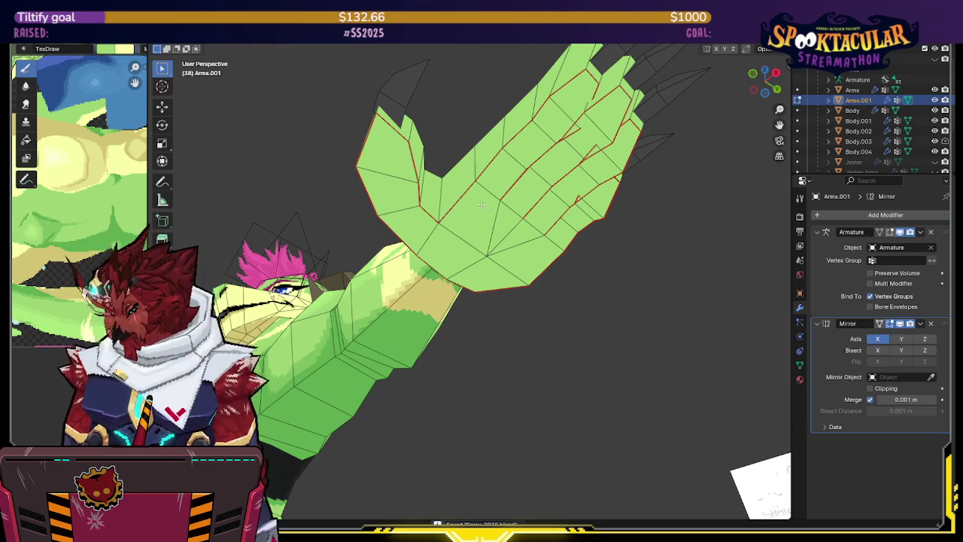
key("Tab")
- Paint pale yellow stripes across the hand and along the forearm, then return to Edit Mode with X-ray on
middle_click_drag(483, 203, 466, 232)
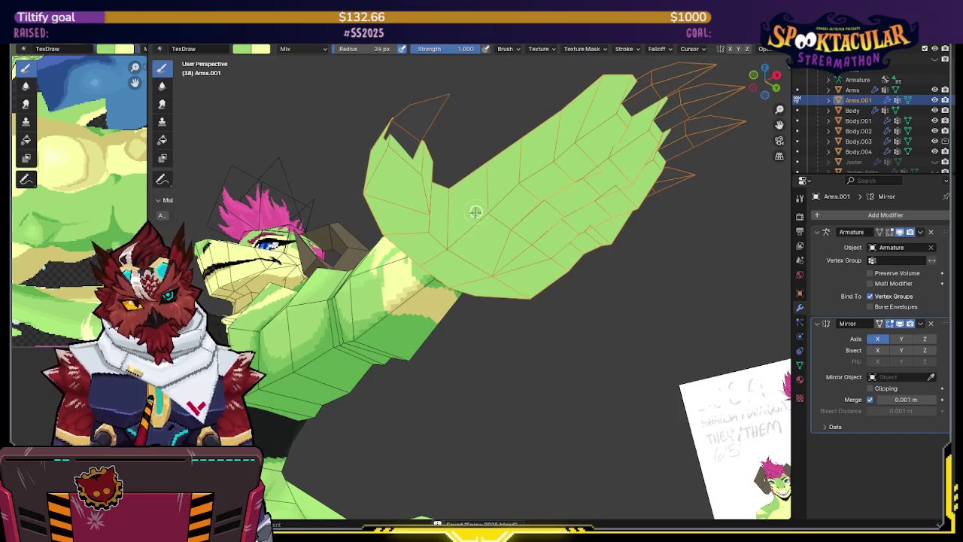
left_click_drag(487, 205, 519, 182)
middle_click_drag(519, 182, 542, 179)
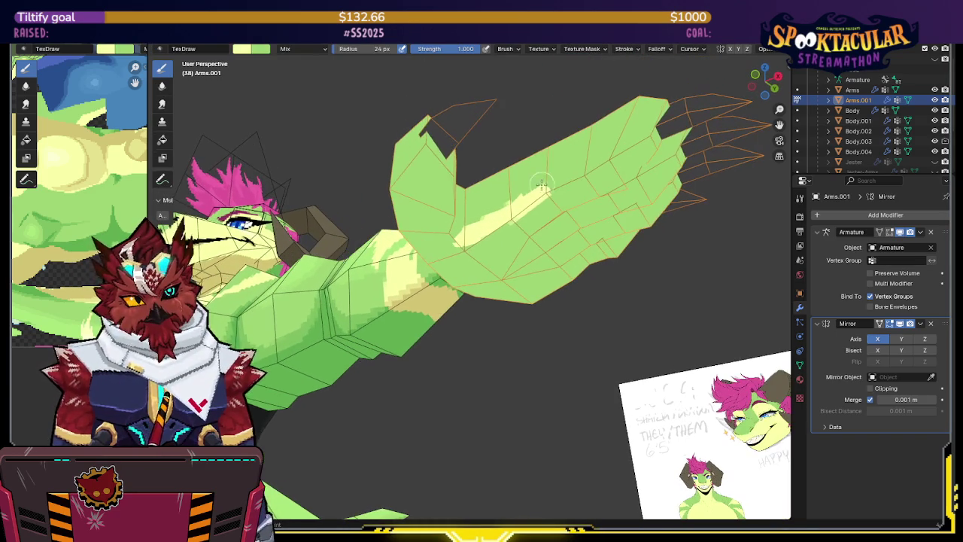
mouse_move(497, 215)
middle_mouse_down()
mouse_move(542, 228)
mouse_move(498, 227)
middle_mouse_up()
left_click_drag(498, 226, 615, 189)
mouse_move(615, 189)
middle_mouse_down()
mouse_move(513, 254)
mouse_move(493, 298)
mouse_move(449, 207)
mouse_move(490, 203)
middle_mouse_up()
key("Tab")
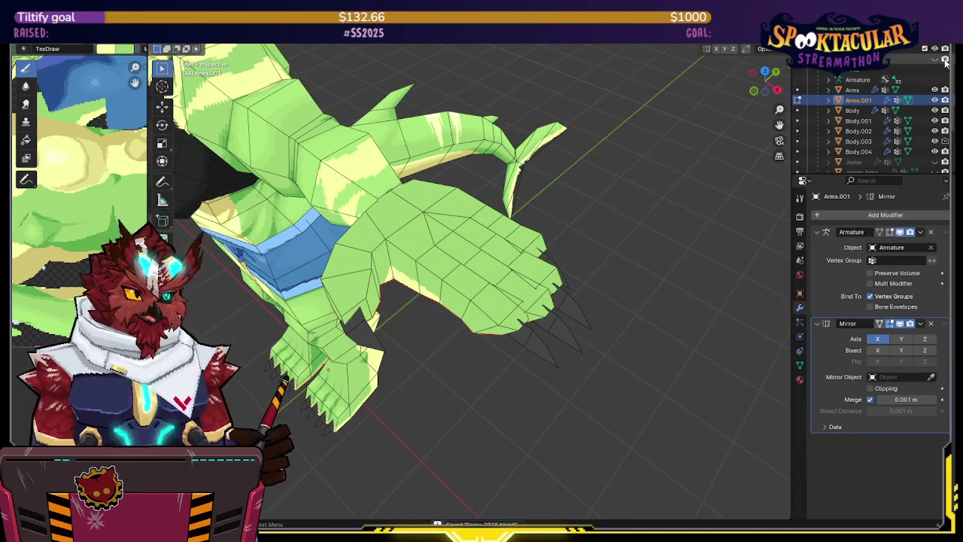
key("alt+z")
- Switch to Top Ortho view and put the armature into Pose Mode
left_click(765, 72)
key("ctrl+Tab")
left_click(484, 304)
left_click(498, 284)
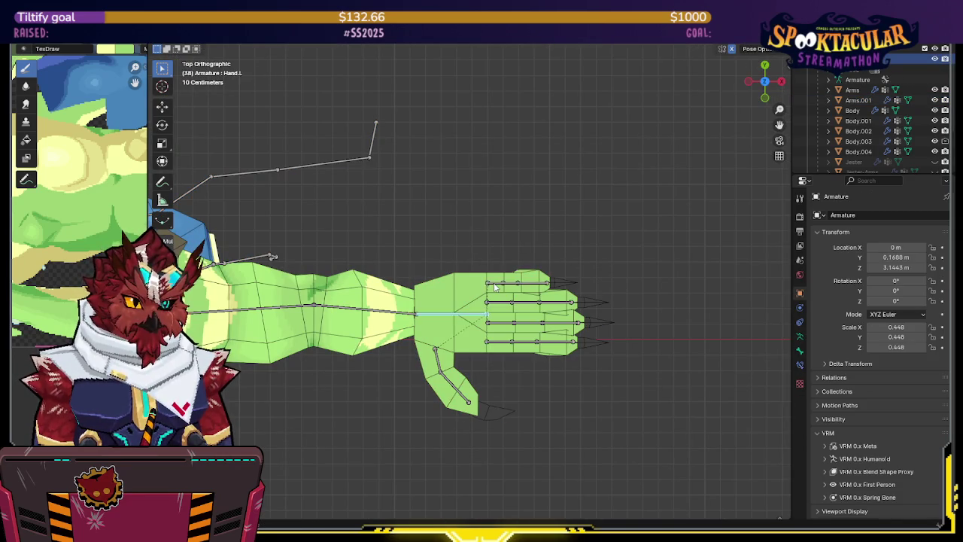
key("ctrl+Tab")
- Rotate the Pinky1.L, Index1.L and Middle1.L bones to spread the fingers in a test pose
key("r")
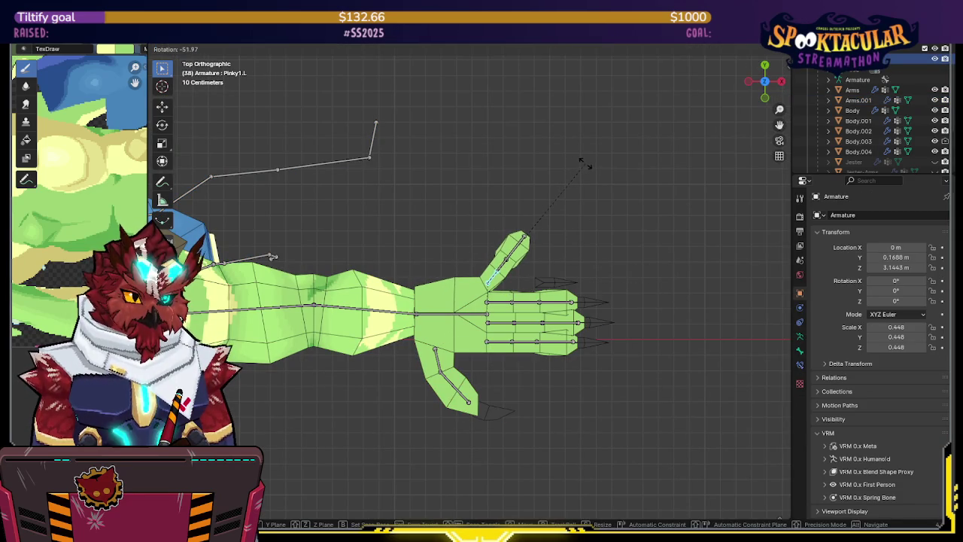
left_click(595, 185)
left_click(500, 341)
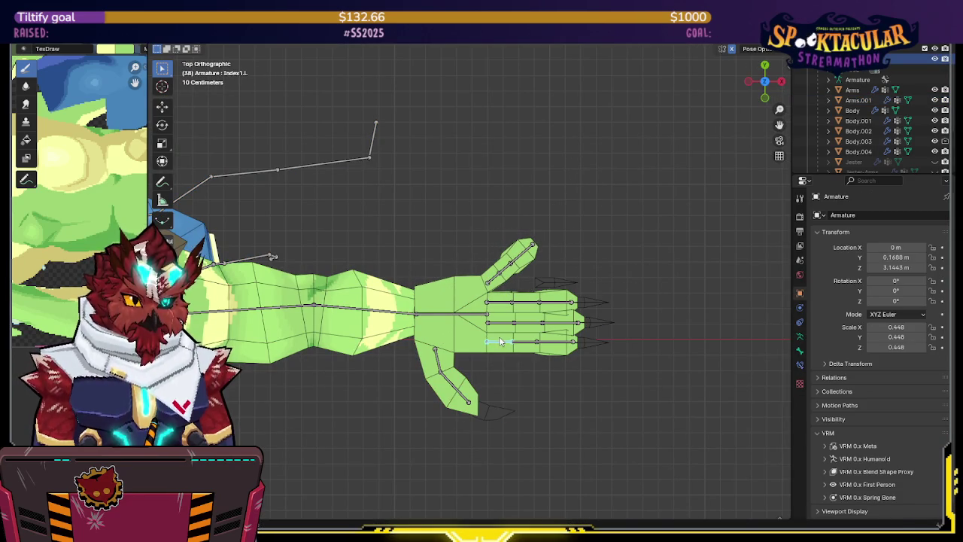
key("r")
left_click(611, 388)
left_click(502, 325)
key("r")
left_click(570, 334)
key("r")
left_click(568, 319)
- Leave Pose Mode and put the Arms.001 mesh into Weight Paint mode
key("ctrl+Tab")
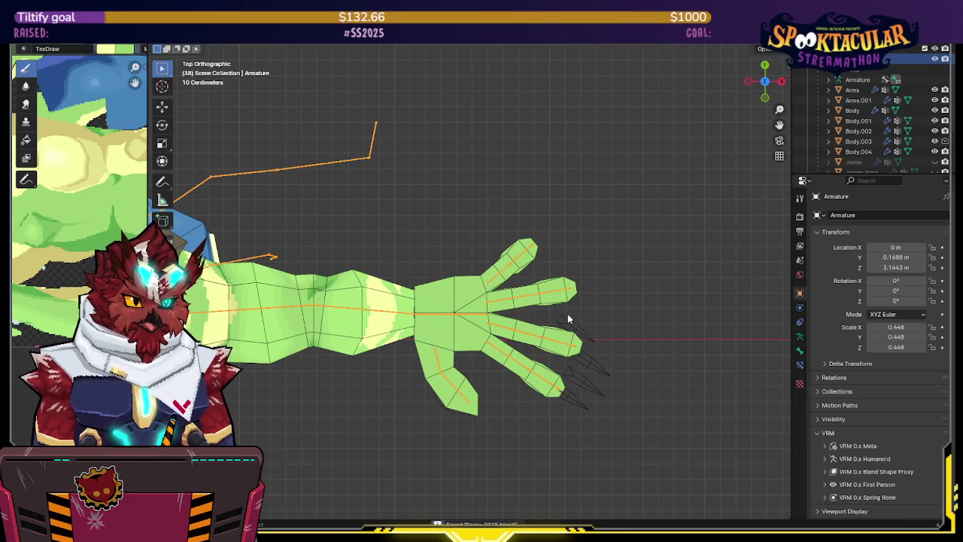
left_click(578, 332, "shift")
key("ctrl+Tab")
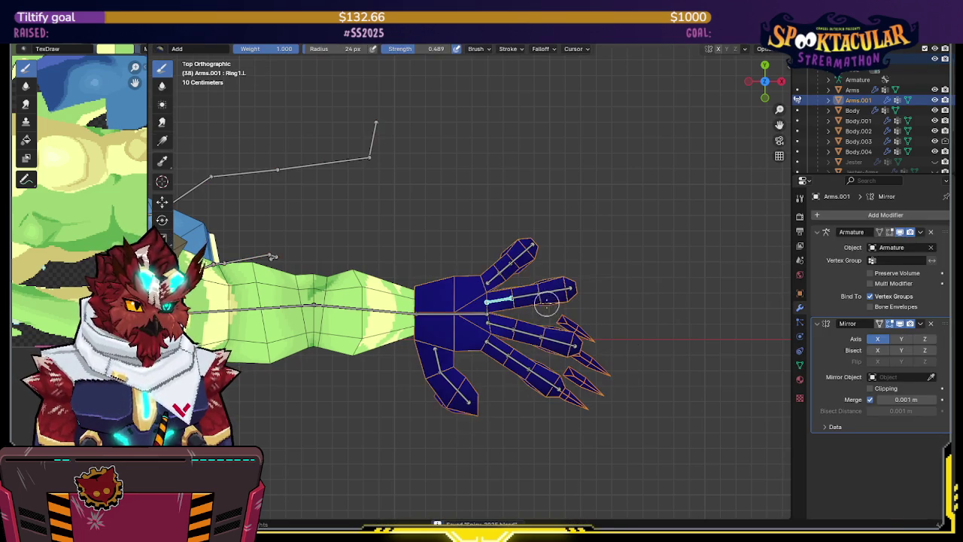
- Remove the selected claw vertices from all vertex groups via Quick Favorites
left_click_drag(506, 270, 527, 252)
key("ctrl+Tab")
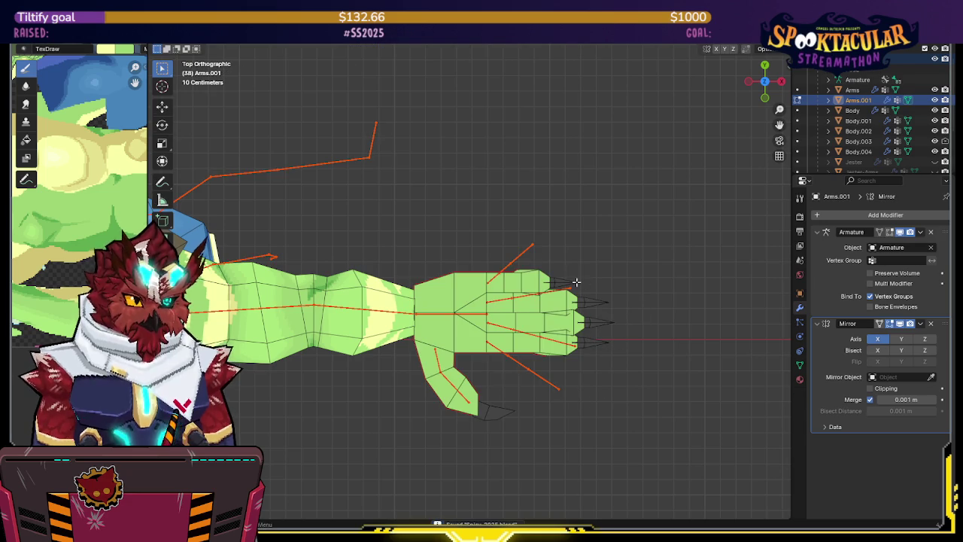
key("q")
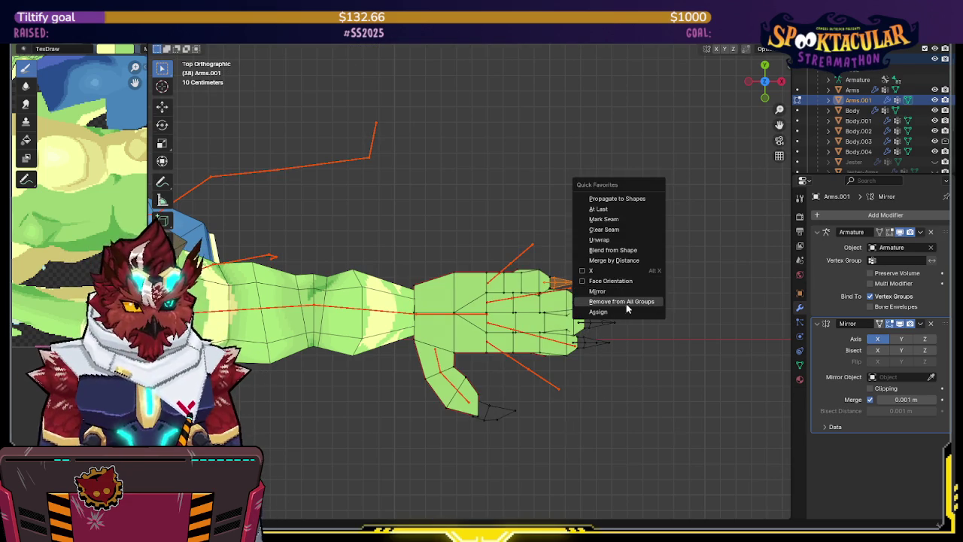
left_click(619, 312)
key("ctrl+Tab")
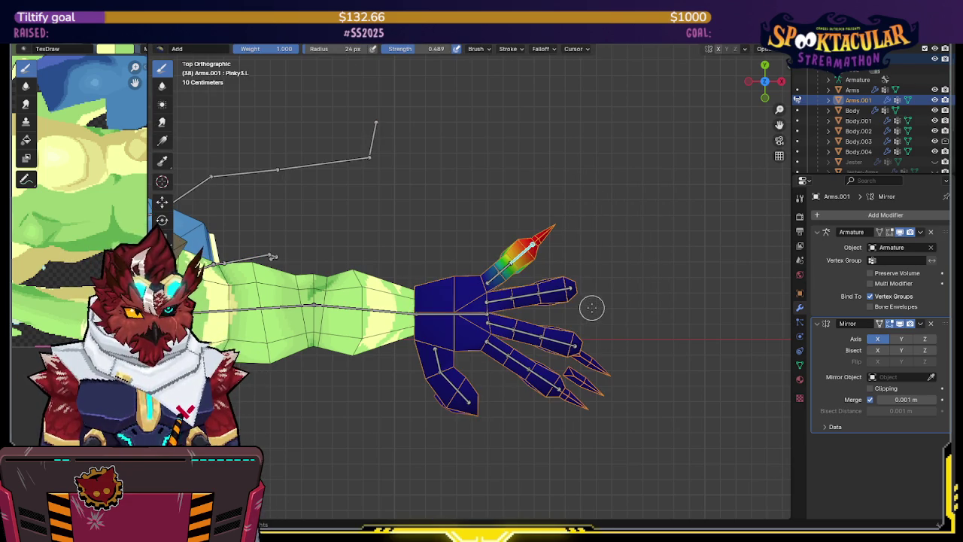
key("ctrl+Tab")
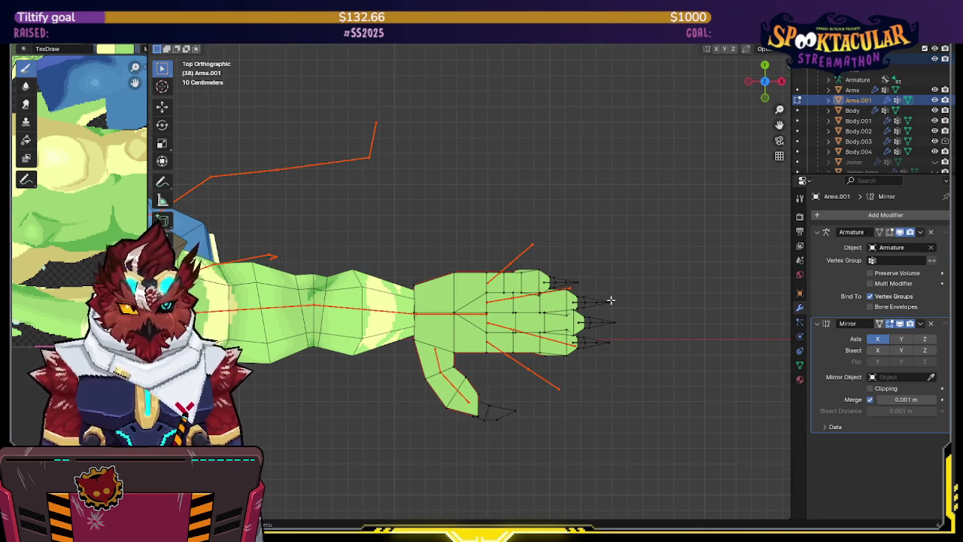
key("q")
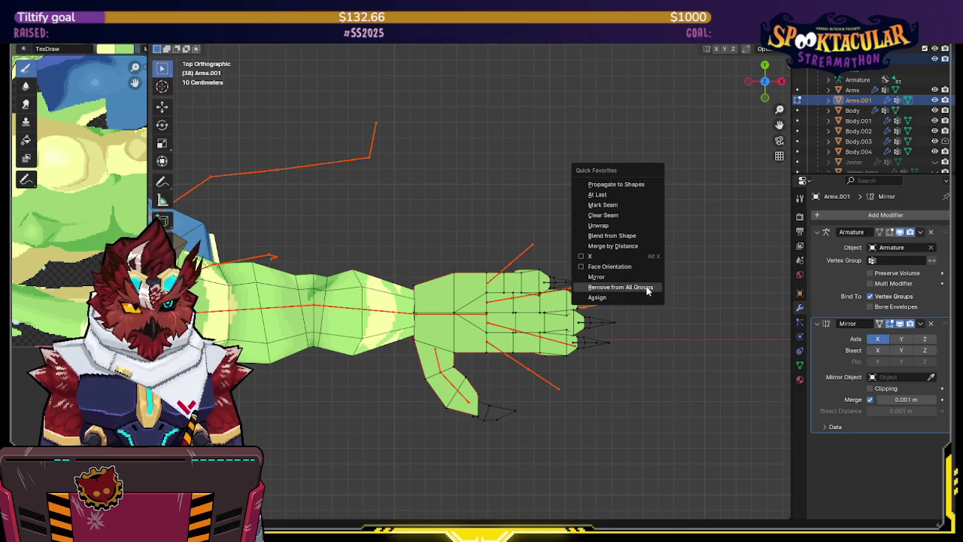
left_click(633, 293)
- Check a fingertip bone's weights, then clear the claw tip's existing group weights
key("ctrl+Tab")
left_click(605, 302, "ctrl")
key("ctrl+Tab")
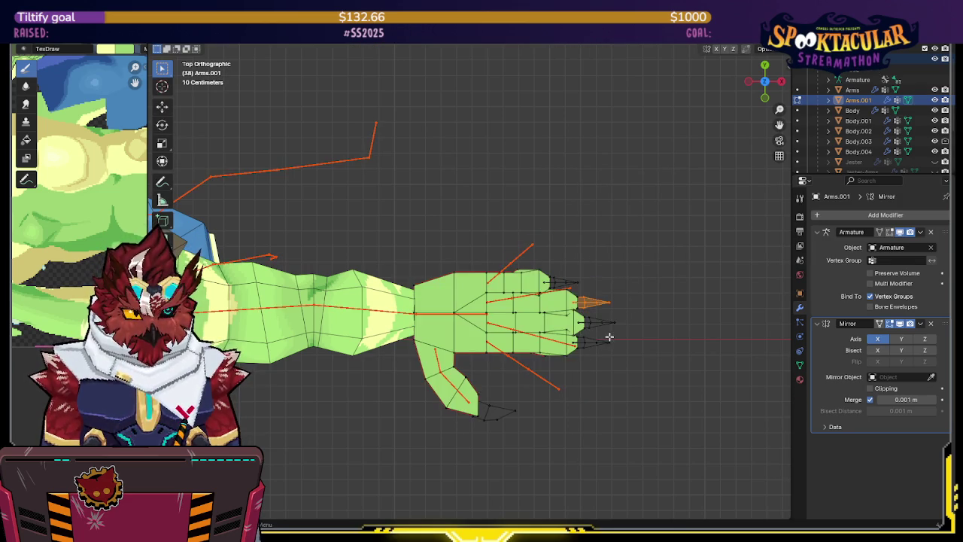
left_click(614, 322)
key("q")
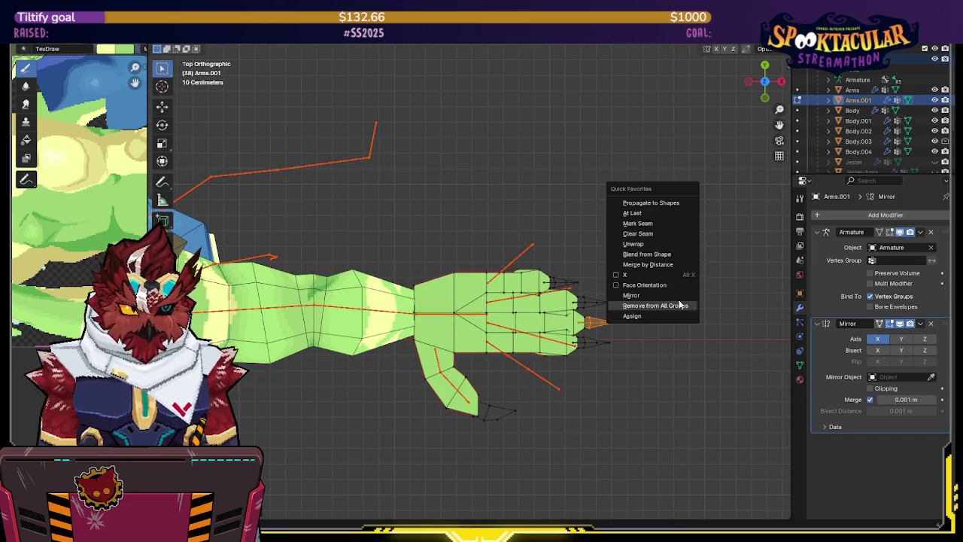
left_click(636, 316)
- Inspect the lower finger bone's and thumb bone's weight influence on the hand
key("ctrl+Tab")
left_click(547, 380, "ctrl")
key("ctrl+Tab")
left_click(448, 416, "ctrl")
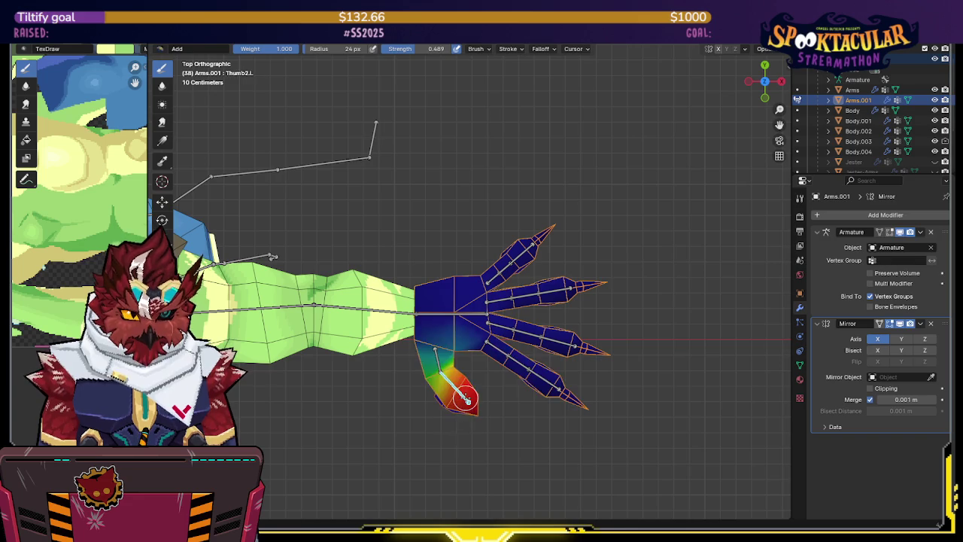
key("ctrl+Tab")
- Assign the thumb-tip claw to the Thumb2.L vertex group and verify it shows red
key("l")
key("q")
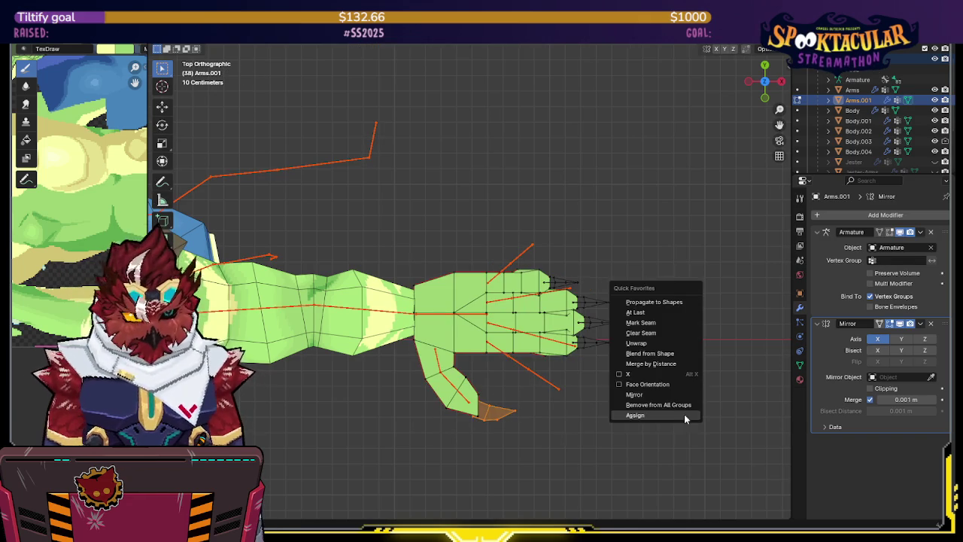
left_click(662, 415)
key("ctrl+Tab")
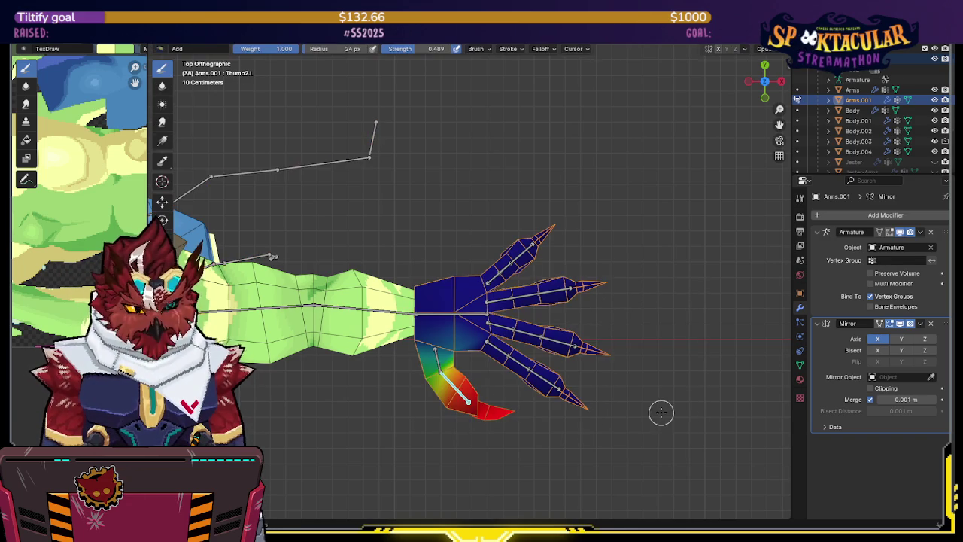
mouse_move(574, 386)
middle_mouse_down("shift")
mouse_move(580, 361)
mouse_move(548, 272)
mouse_move(489, 289)
middle_mouse_up("shift")
key("ctrl+Tab")
key("ctrl+Tab")
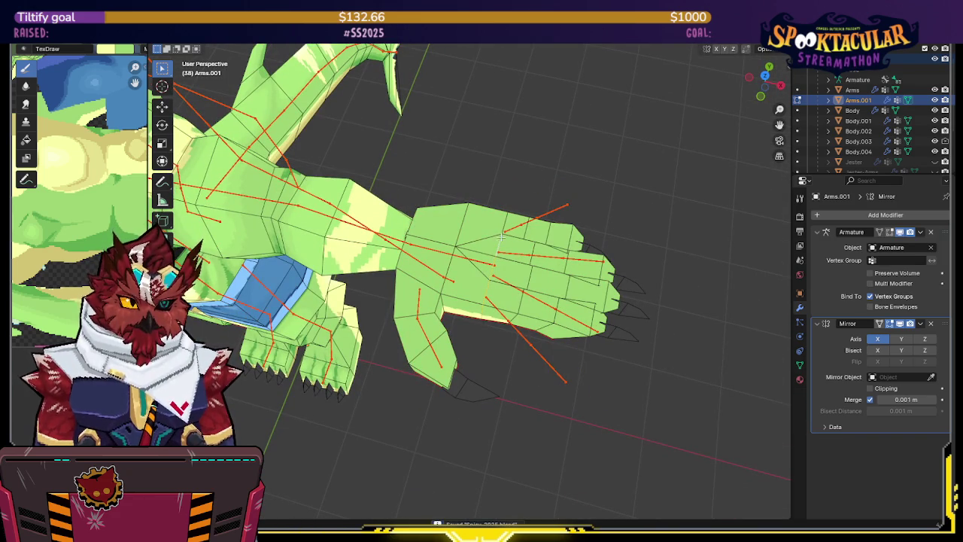
- Mark the selected edge loop around the hand as a seam in wireframe view
middle_click_drag(504, 227, 448, 164)
key("shift+z")
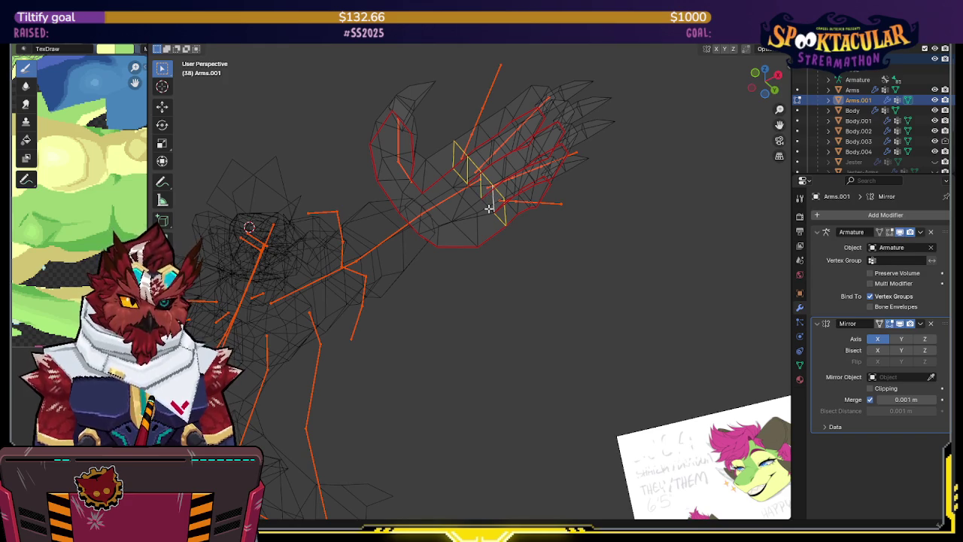
key("q")
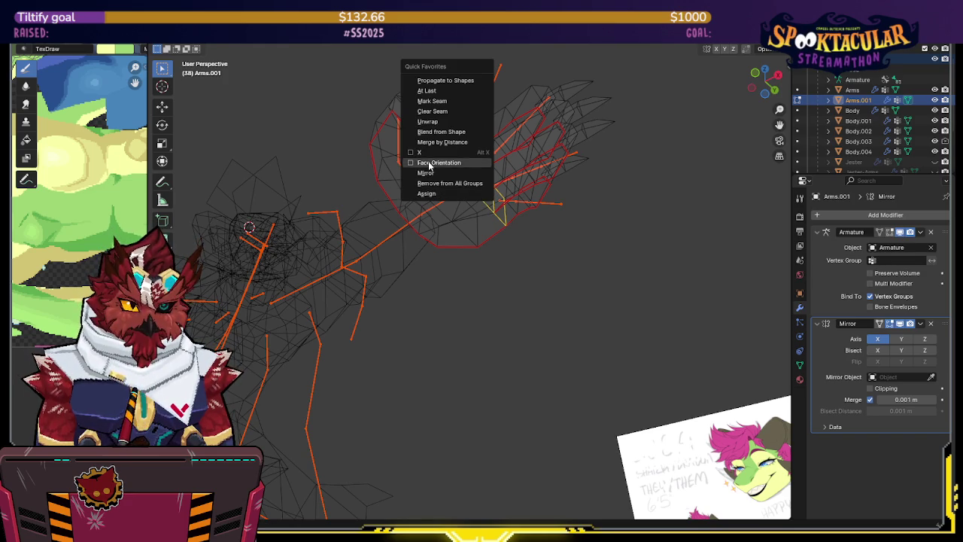
left_click(455, 101)
mouse_move(447, 173)
middle_mouse_down()
mouse_move(399, 183)
mouse_move(430, 185)
middle_mouse_up()
- Select the whole hand mesh with L and switch to the UV Editing workspace
left_click(414, 176)
key("q")
left_click(482, 169)
mouse_move(482, 170)
middle_mouse_down()
mouse_move(556, 218)
mouse_move(582, 210)
middle_mouse_up()
key("shift+z")
key("l")
middle_click_drag(529, 238, 259, 45)
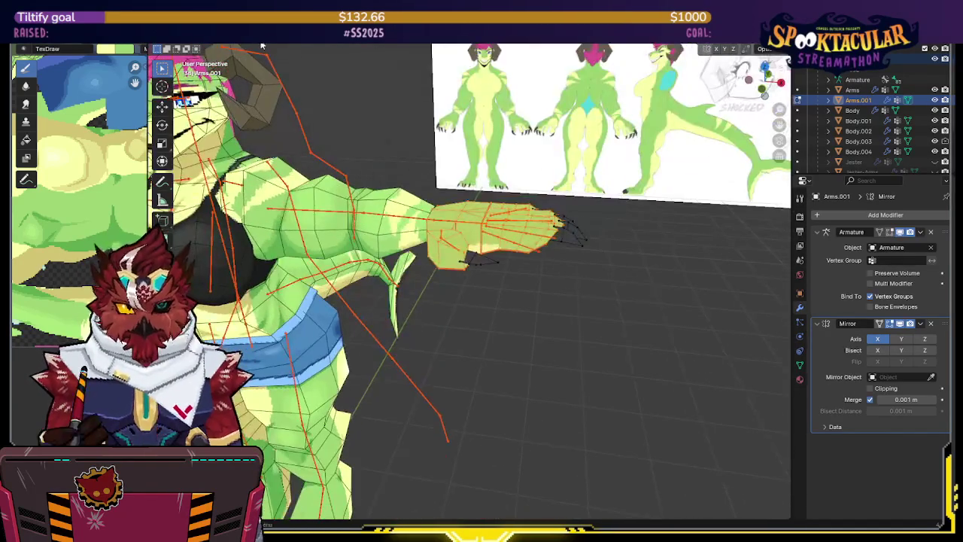
key("ctrl+Page_Up")
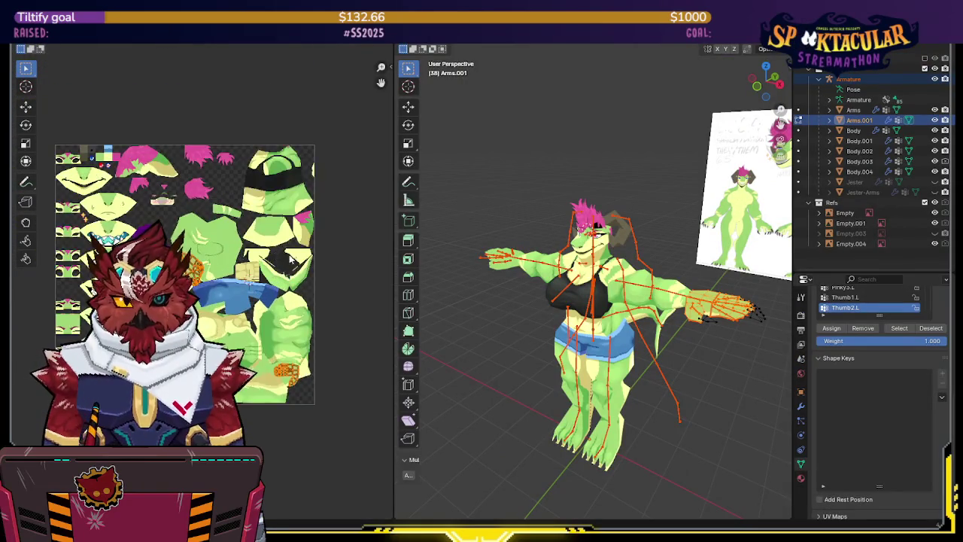
- Re-unwrap the selected hand faces and select the resulting UV islands
scroll(286, 208, "up", 3)
scroll(595, 276, "down", 3)
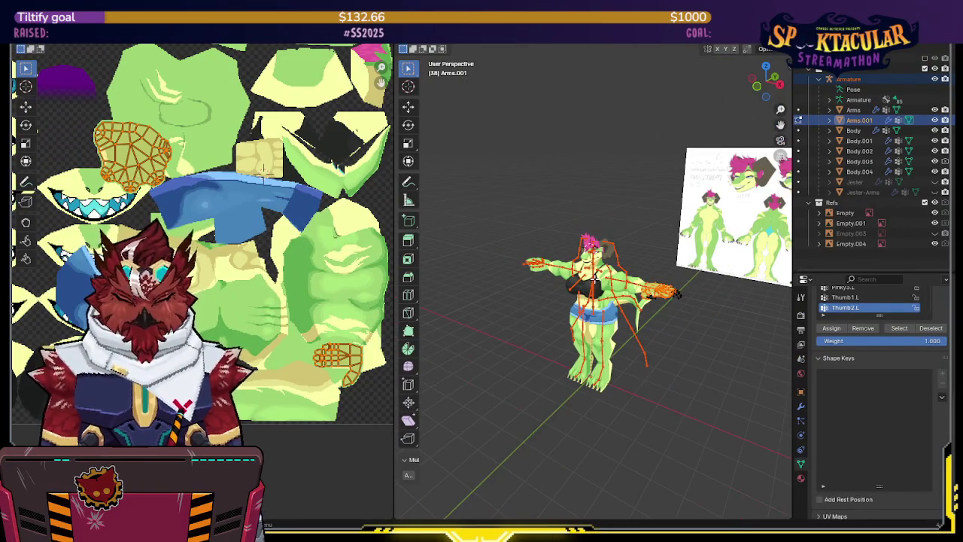
key("u")
left_click(539, 164)
scroll(264, 254, "down", 5)
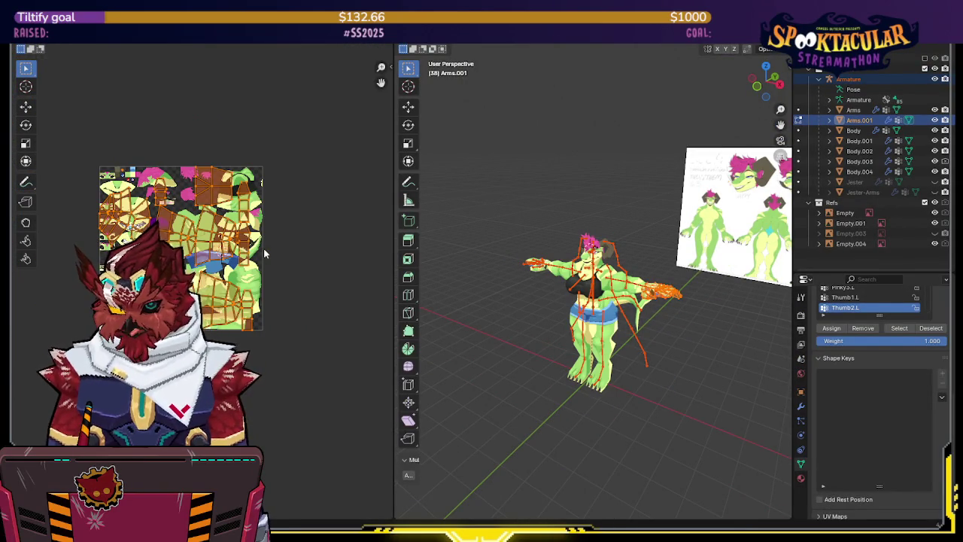
left_click_drag(136, 124, 78, 173)
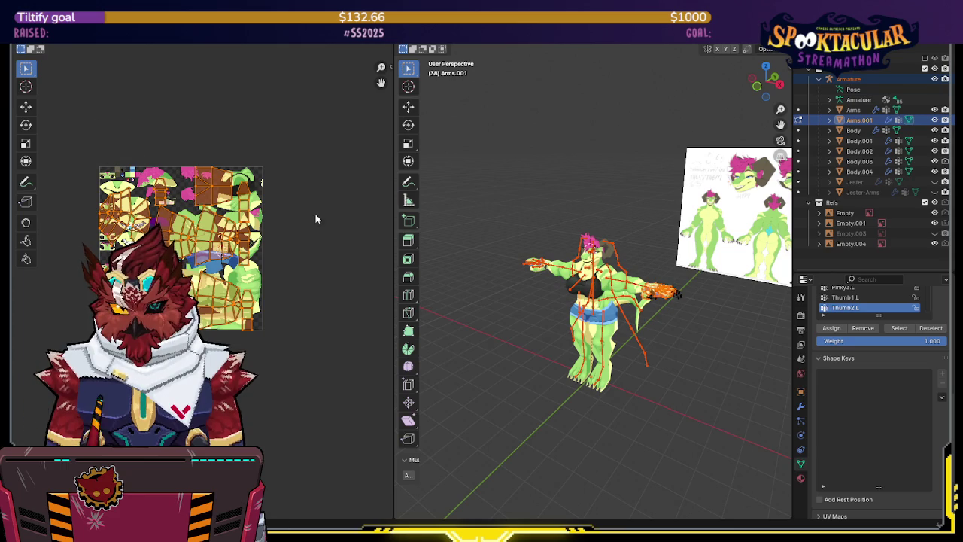
scroll(737, 256, "up", 4)
- Rescale the hand UVs to 0.5 px/cm texel density and reposition the islands
middle_click_drag(736, 257, 554, 209)
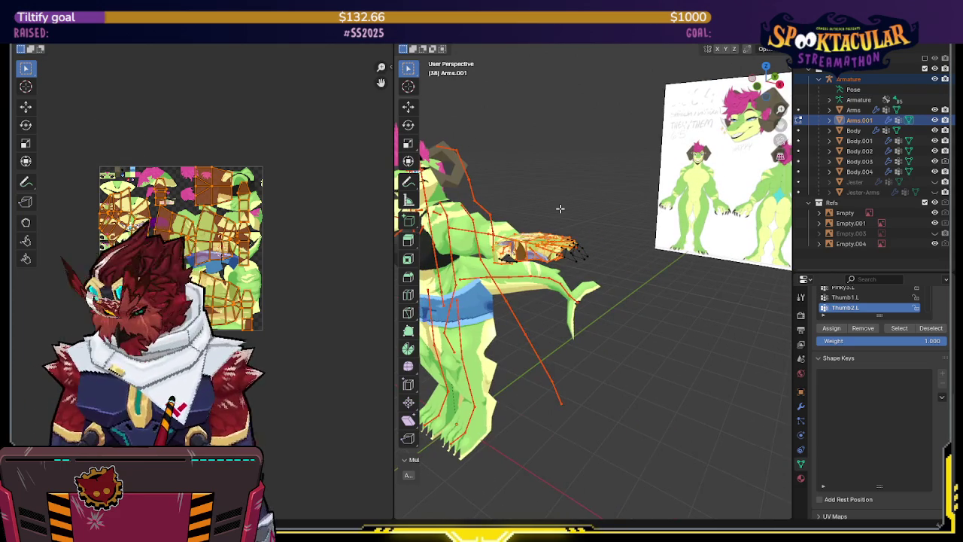
scroll(560, 208, "up", 3)
scroll(222, 283, "up", 2)
scroll(221, 283, "up", 3)
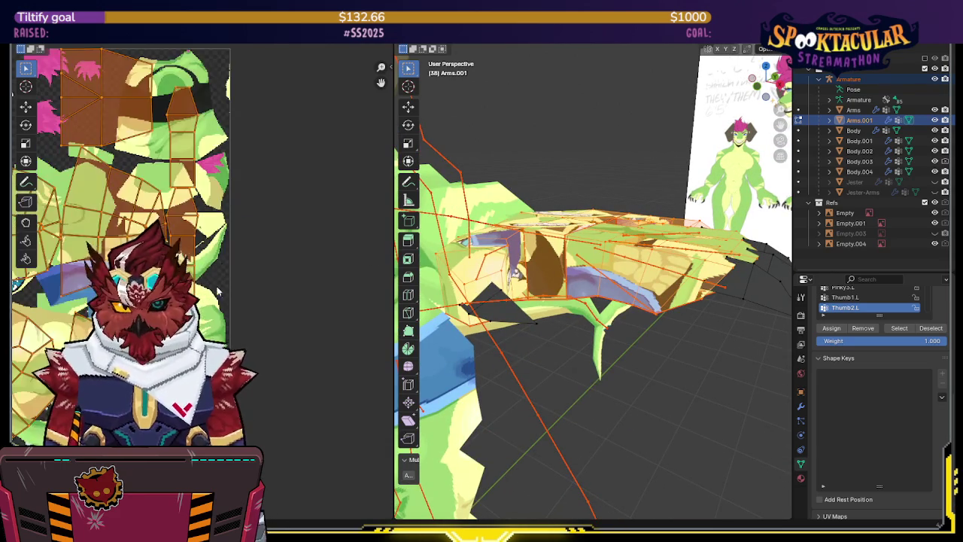
scroll(222, 284, "up", 2)
key("n")
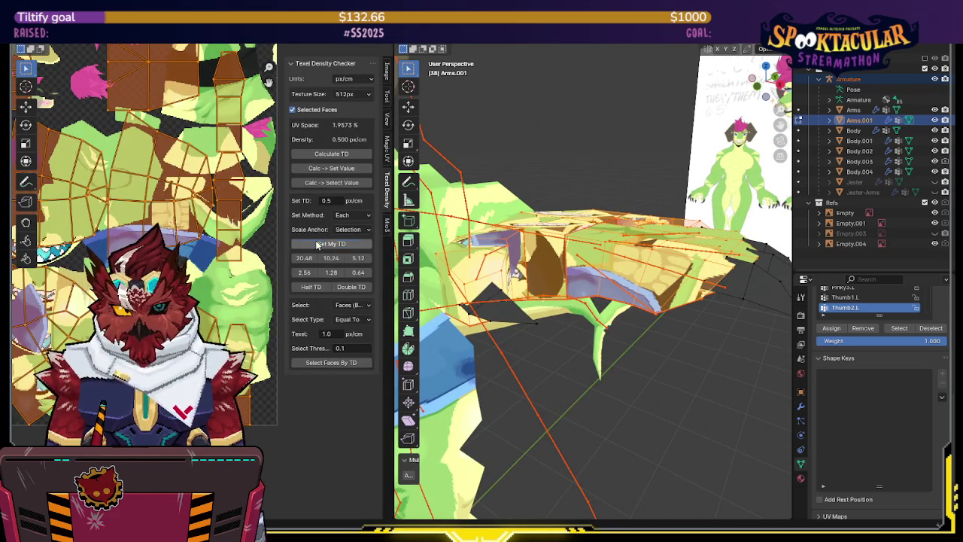
left_click(318, 246)
key("n")
key("g")
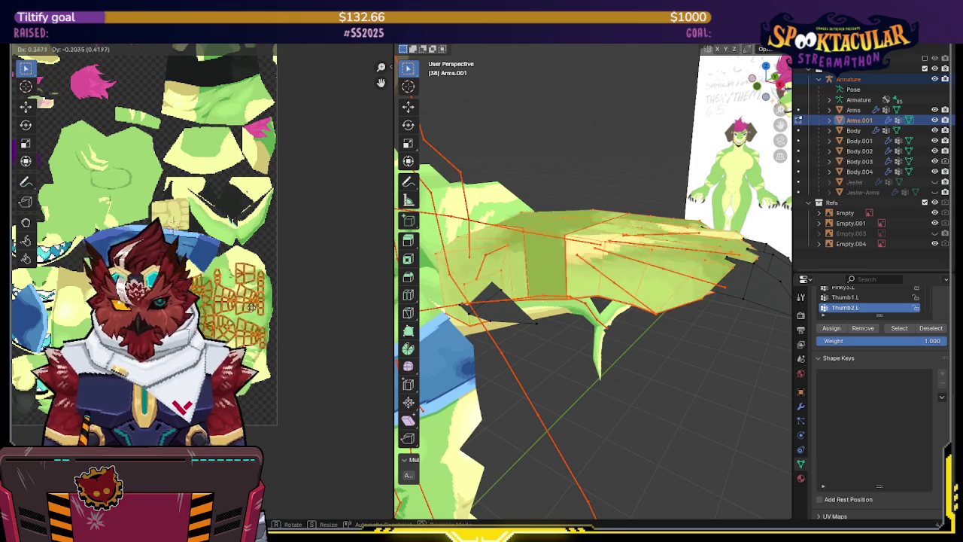
left_click(250, 308)
- Check the hand from top and side views and look over the Mio3 UV tools
middle_click_drag(527, 256, 677, 226)
middle_click_drag(244, 258, 242, 224)
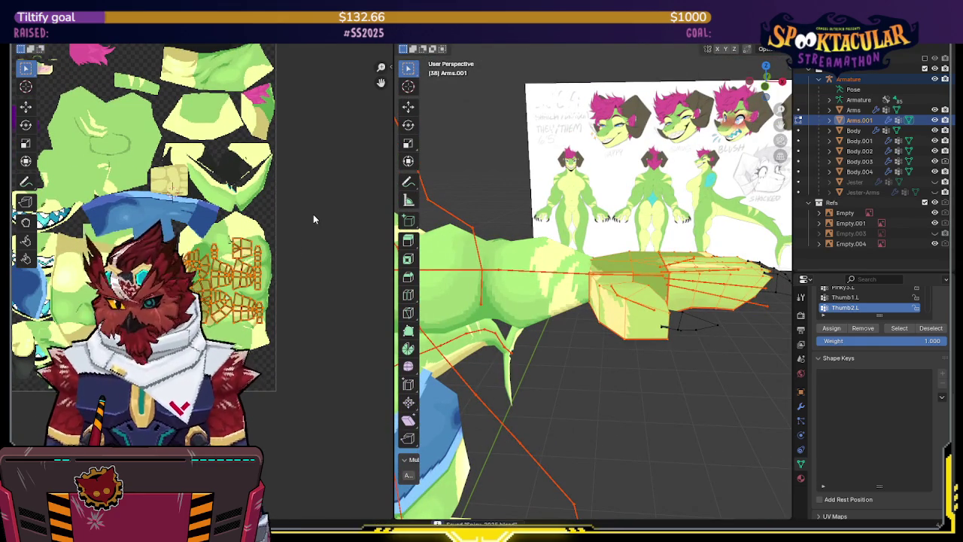
key("n")
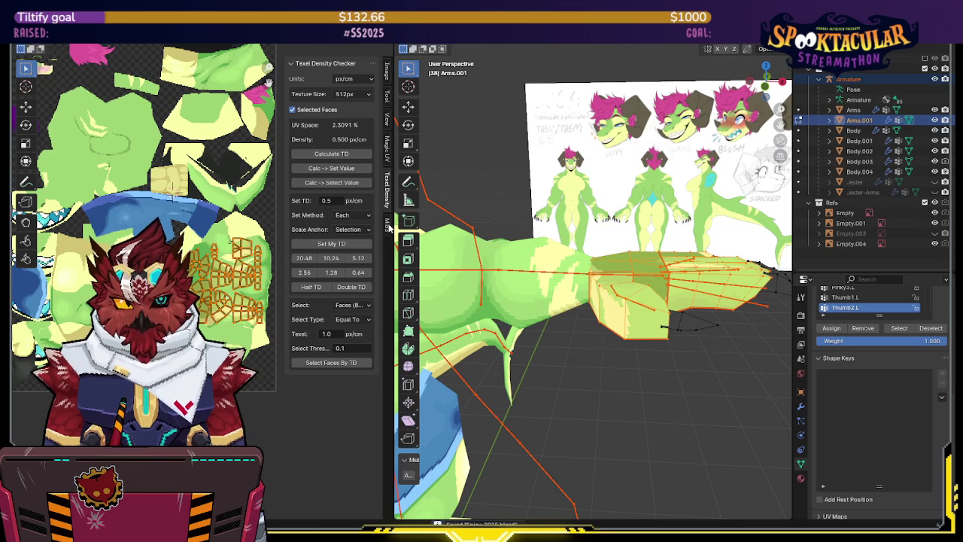
left_click(387, 224)
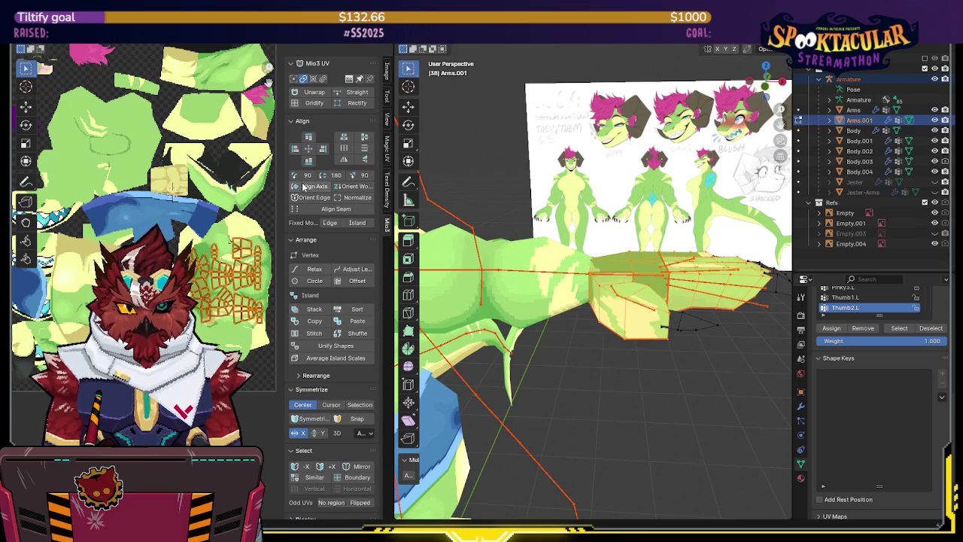
left_click(388, 194)
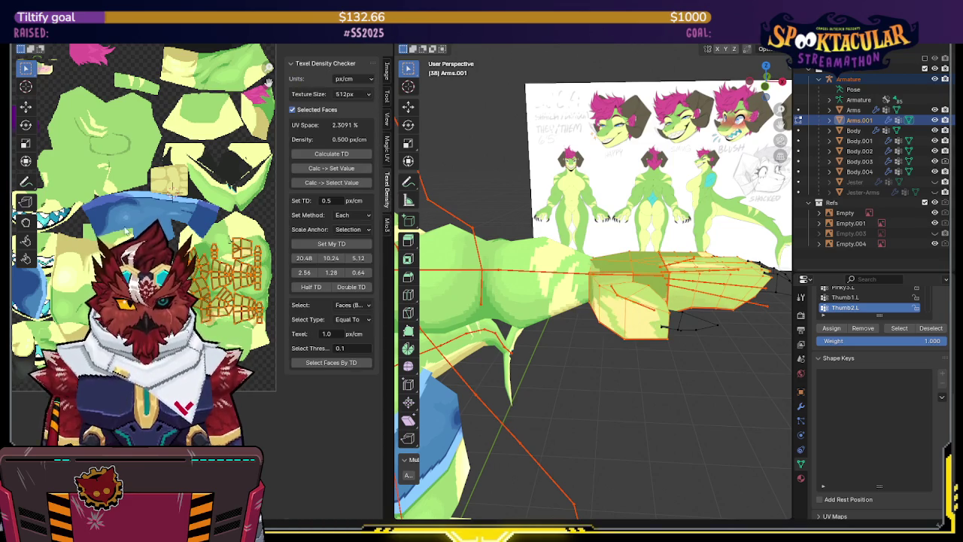
key("n")
- Pack the hand islands with Scale off, Cardinal rotation and a 0.002 Fraction margin
key("ctrl+p")
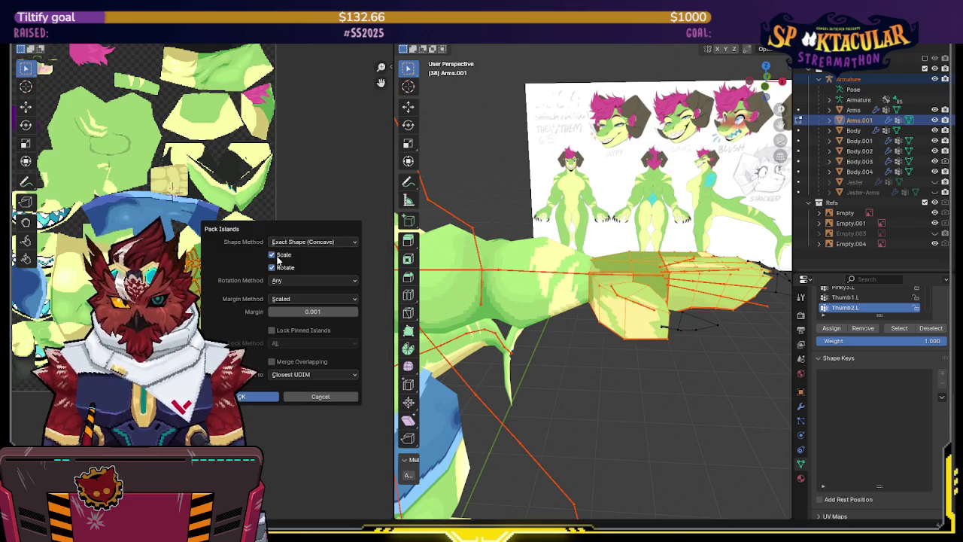
left_click(286, 280)
left_click(286, 303)
left_click(285, 299)
left_click(285, 331)
left_click(312, 311)
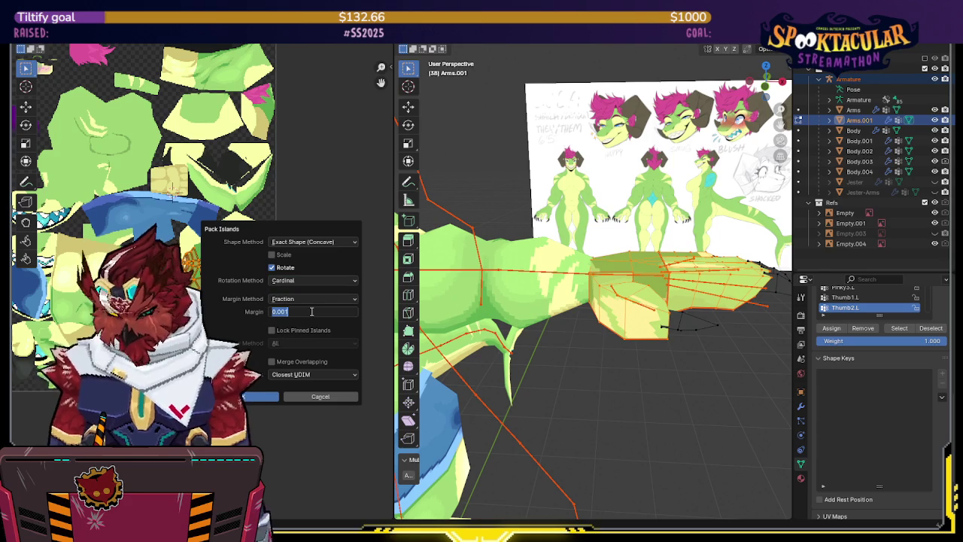
type(".002")
type("0.002")
key("Return")
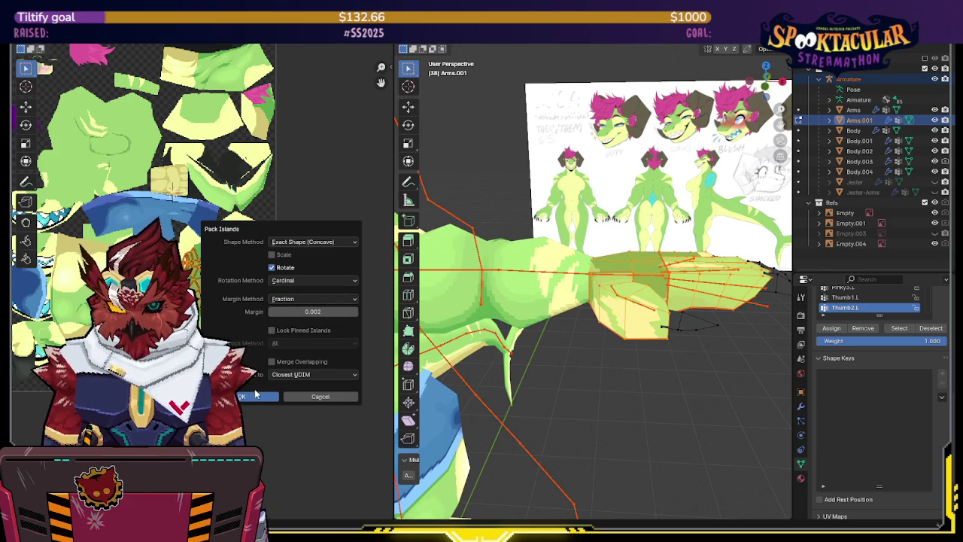
left_click(256, 396)
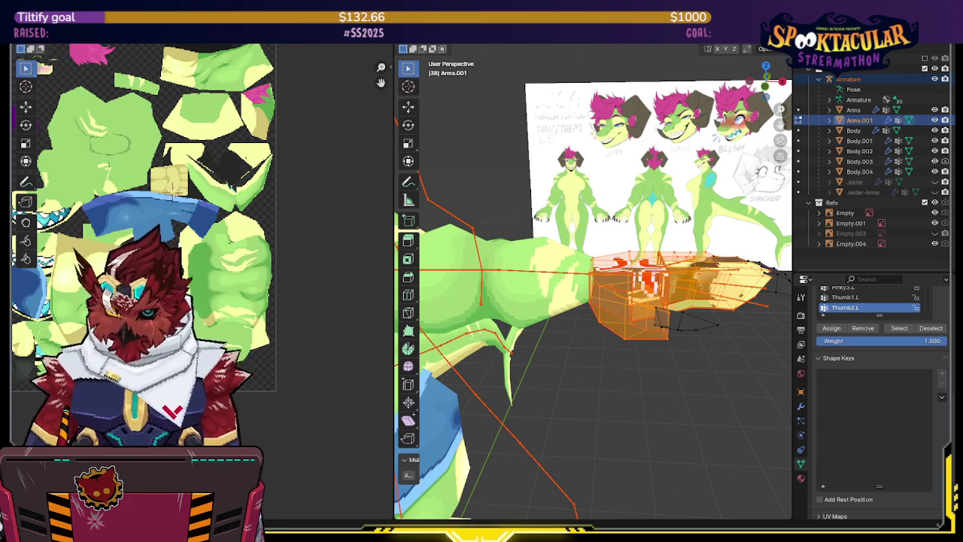
- Move the packed hand islands to a new position in the atlas
key("g")
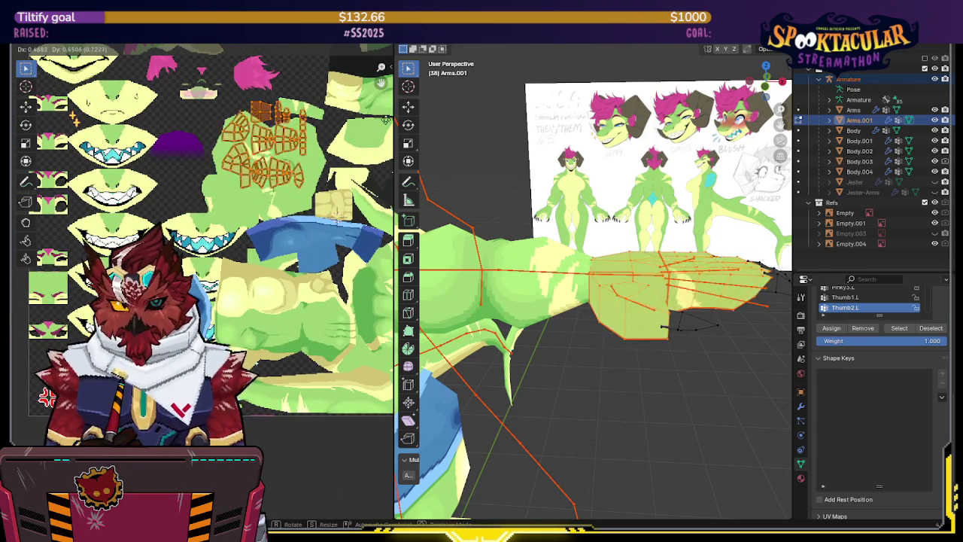
left_click(545, 229)
scroll(546, 229, "down", 5)
mouse_move(546, 229)
middle_mouse_down()
mouse_move(613, 240)
mouse_move(678, 233)
middle_mouse_up()
- Select all the character's body meshes with Arms.001 active and edit them together
key("Tab")
left_click(613, 240)
left_click(613, 239)
left_click_drag(629, 175, 497, 379)
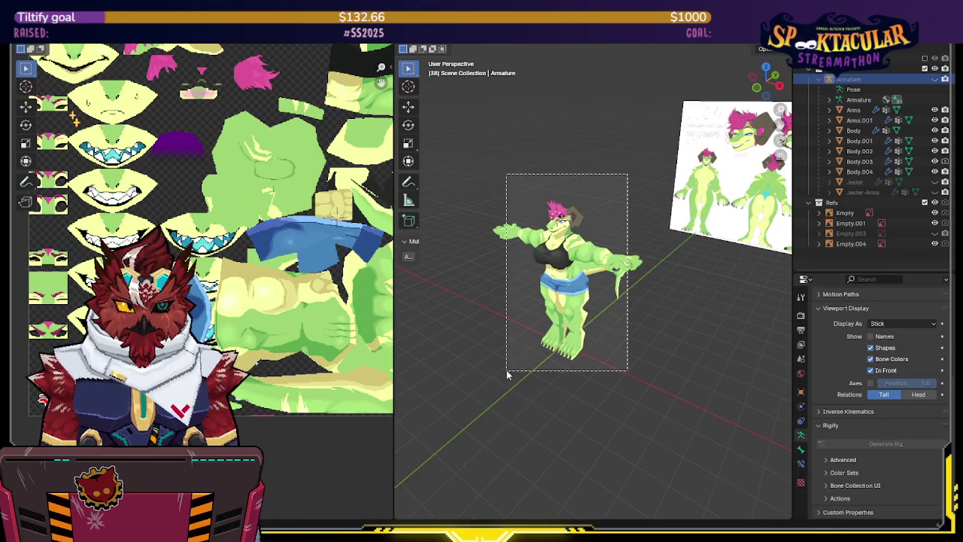
left_click(619, 265, "shift")
key("Tab")
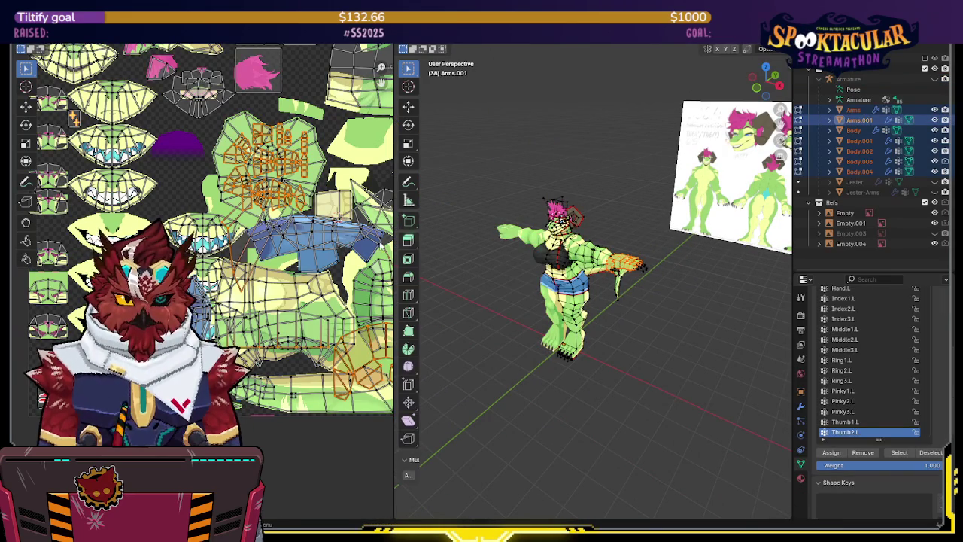
scroll(284, 217, "up", 2)
- Move the hand's UV islands to the upper middle of the atlas and frame the hand
key("alt+a")
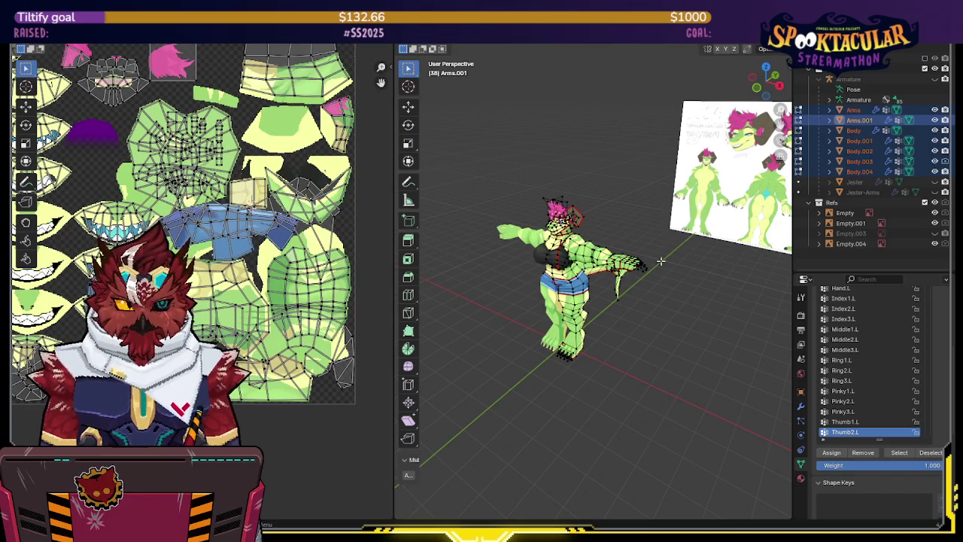
key("l")
scroll(319, 202, "up", 2)
key("g")
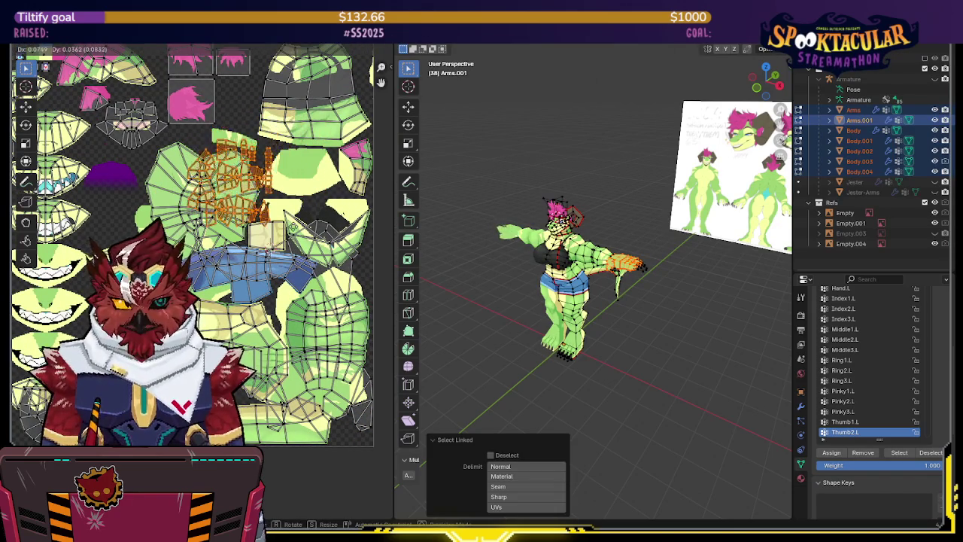
left_click(374, 239)
key("alt+a")
key("l")
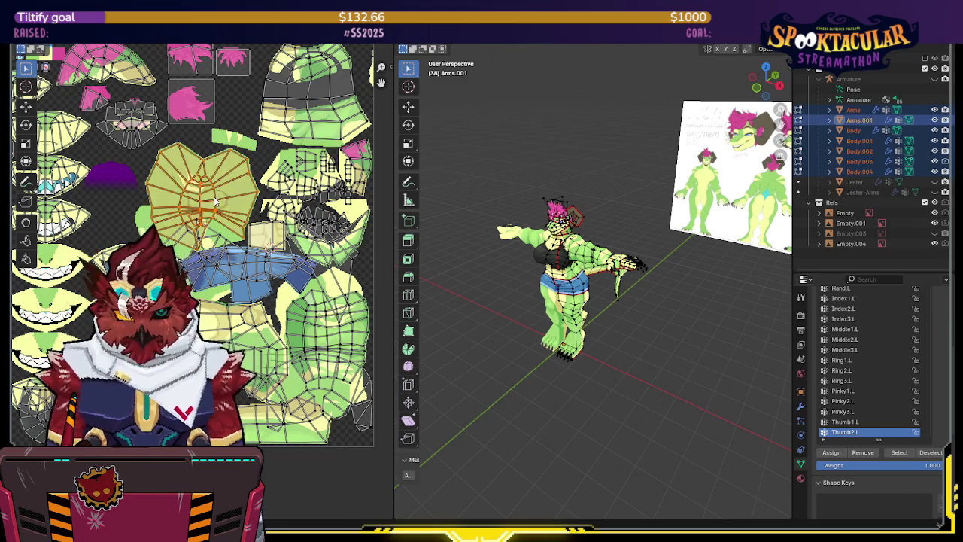
middle_click_drag(572, 218, 673, 211)
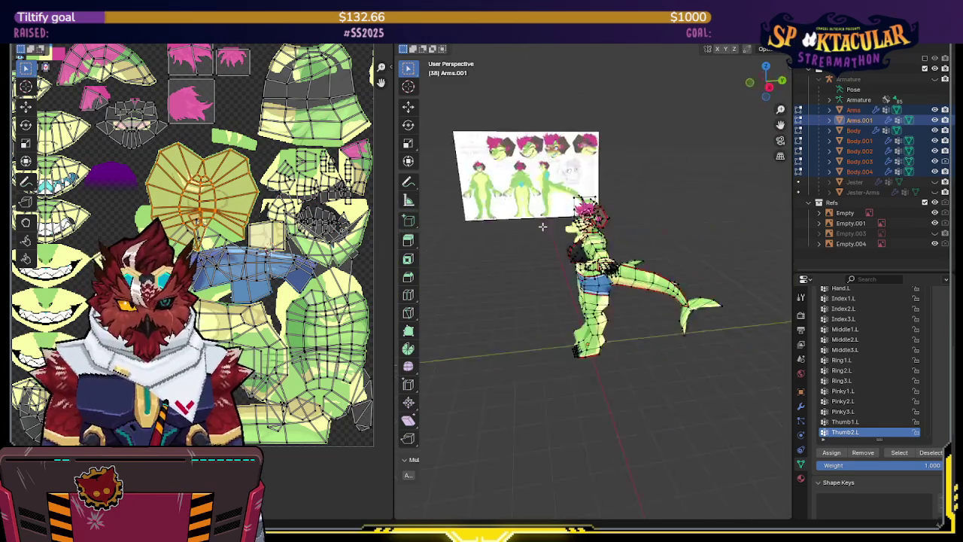
key("KP_Decimal")
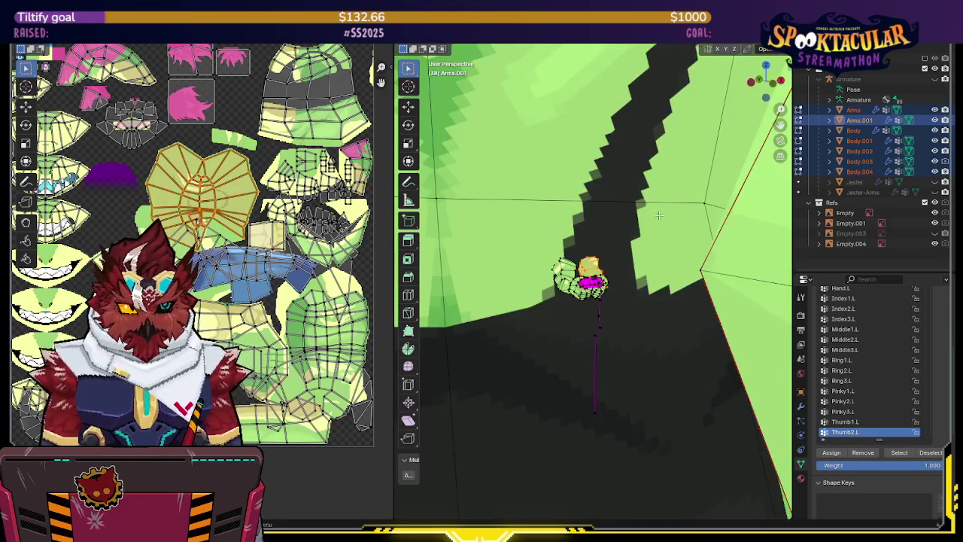
- Zoom and orbit in close on the selected hand to find the buried leftover piece
scroll(612, 211, "up", 2)
scroll(625, 207, "up", 2)
scroll(635, 205, "up", 2)
scroll(646, 205, "down", 5)
scroll(646, 205, "down", 3)
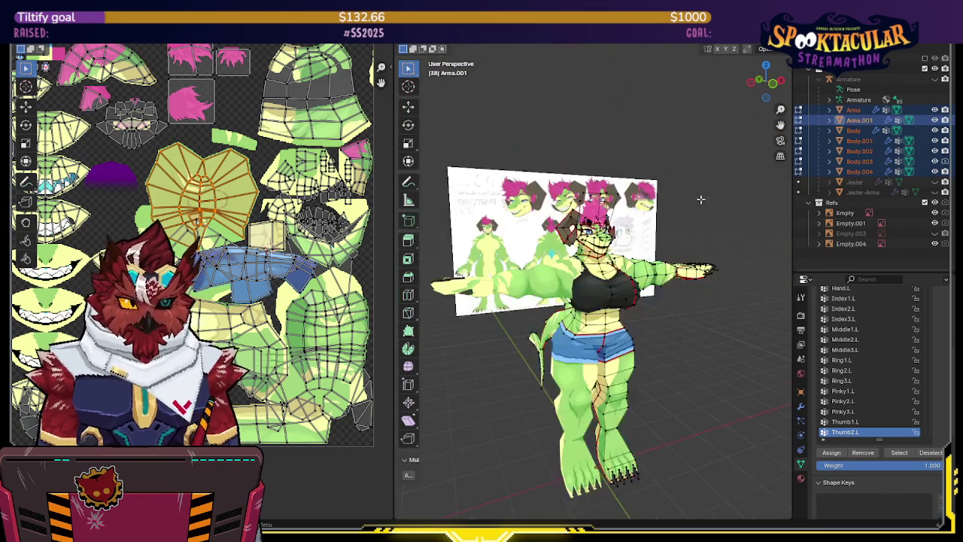
middle_click_drag(646, 204, 629, 238)
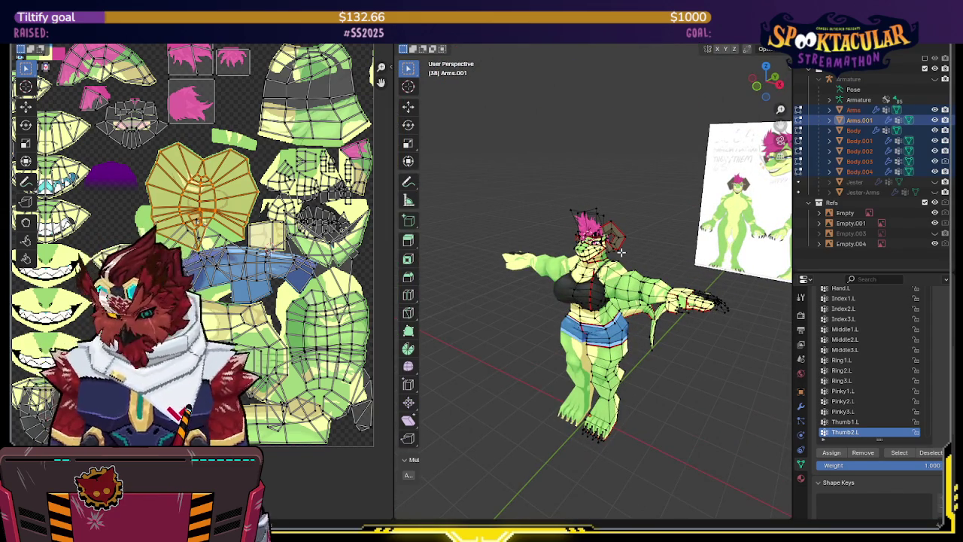
key("KP_Divide")
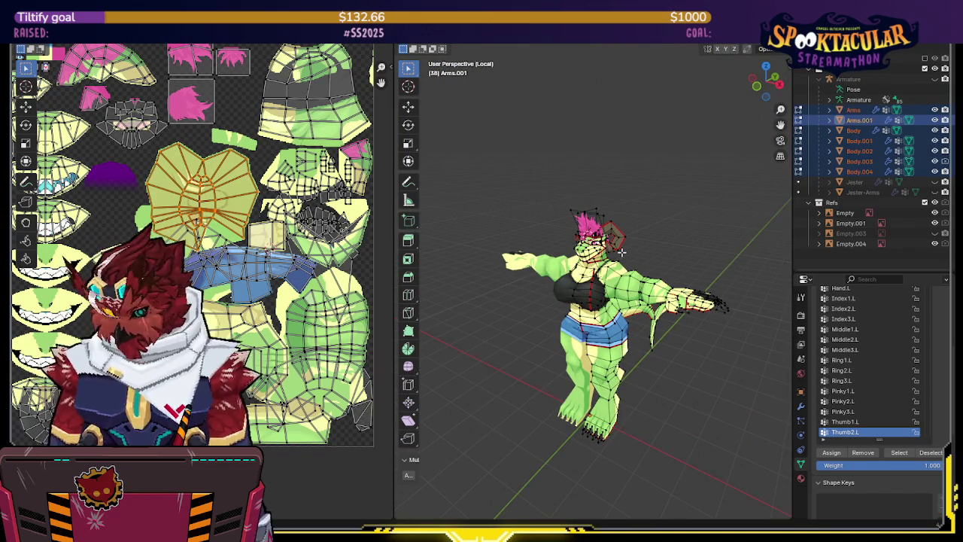
key("KP_Divide")
middle_click_drag(621, 240, 699, 316)
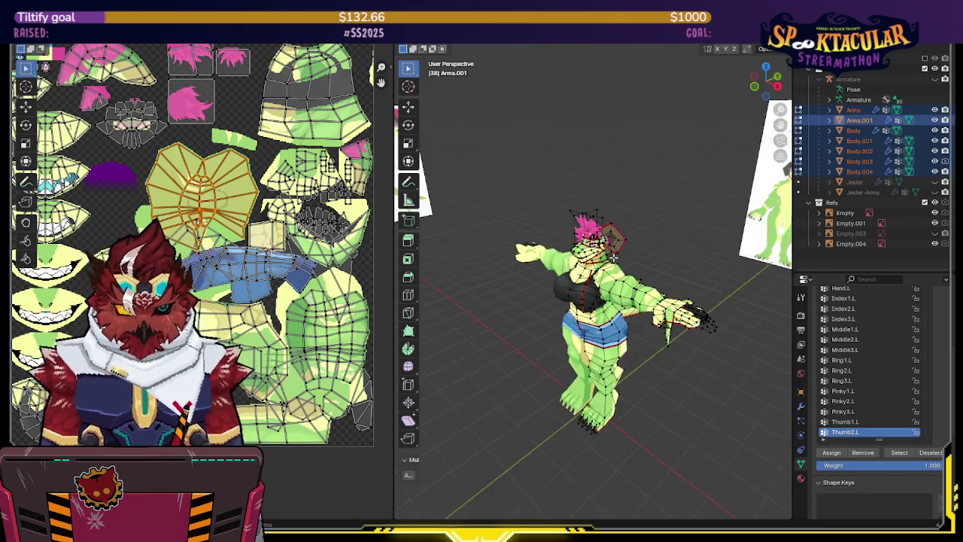
key("KP_Decimal")
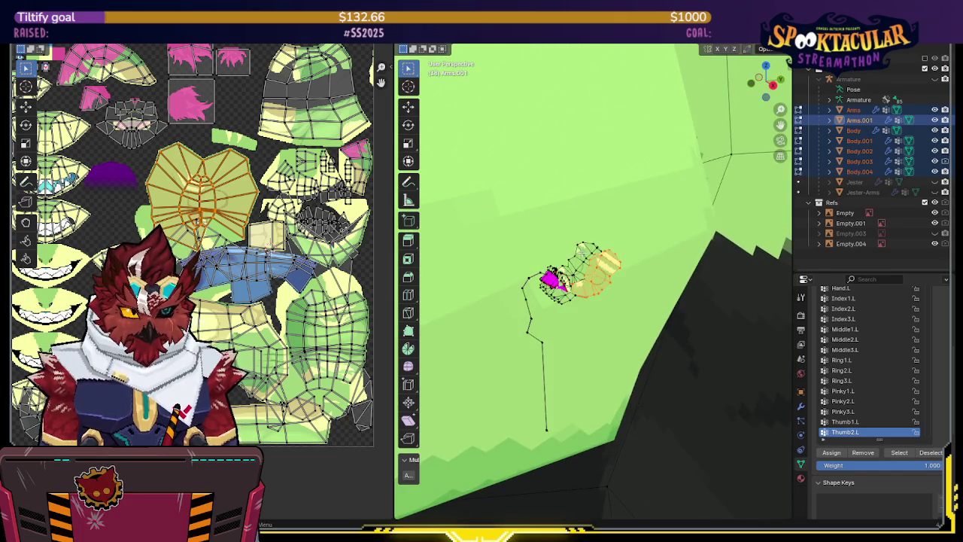
middle_click_drag(583, 245, 581, 284)
- Select the stray connected hand piece and delete its vertices
left_click(581, 284)
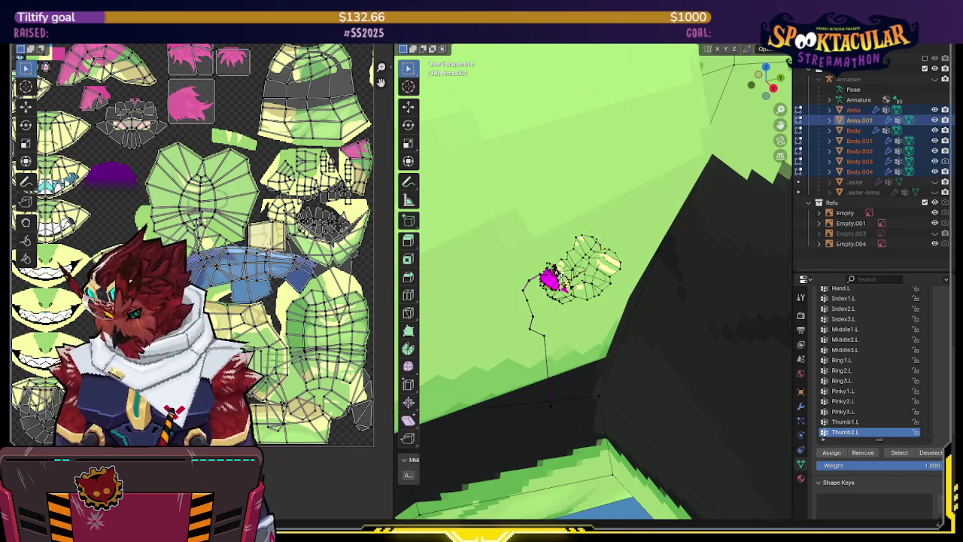
key("ctrl+l")
middle_click_drag(574, 281, 656, 280)
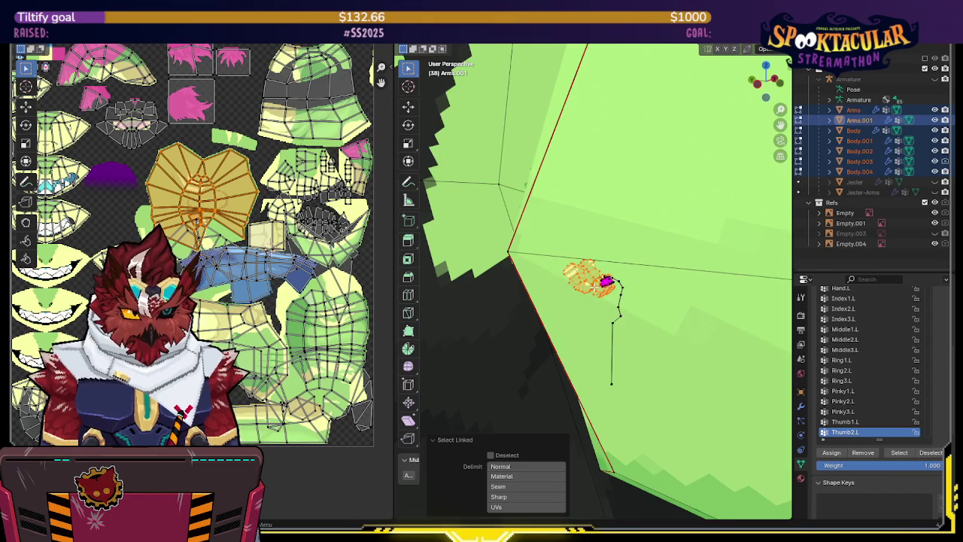
middle_click_drag(595, 286, 644, 303)
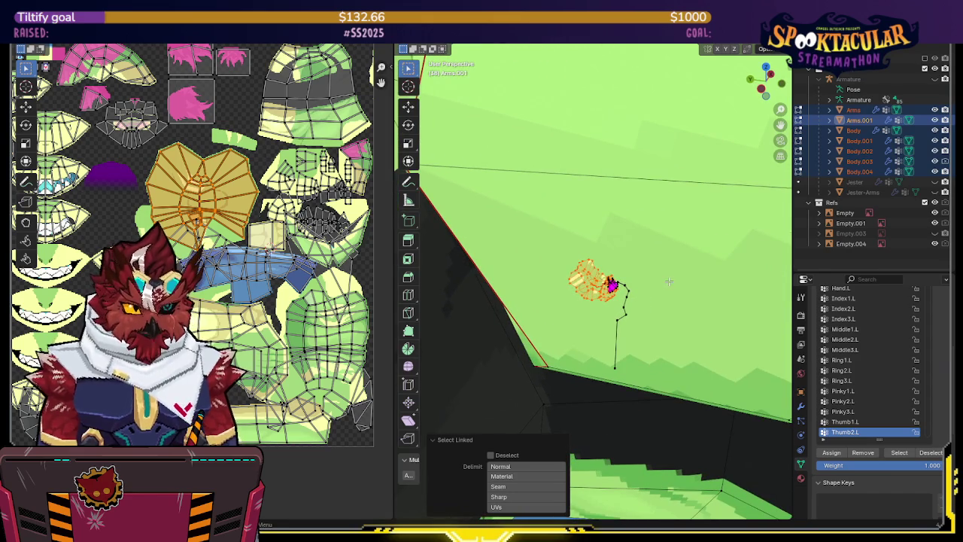
key("x")
left_click(668, 283)
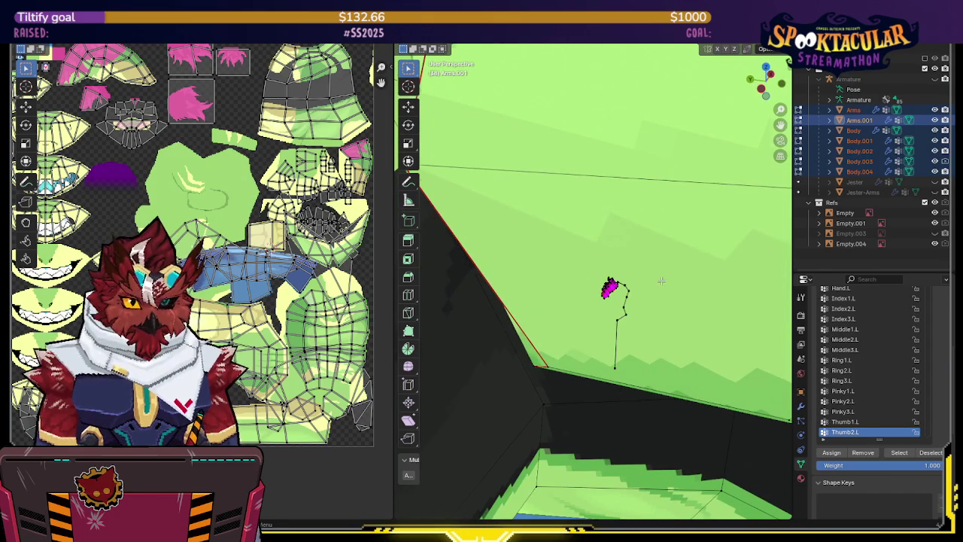
- Check the remaining hand mesh by reselecting its connected geometry from new angles
middle_click_drag(668, 280, 698, 241)
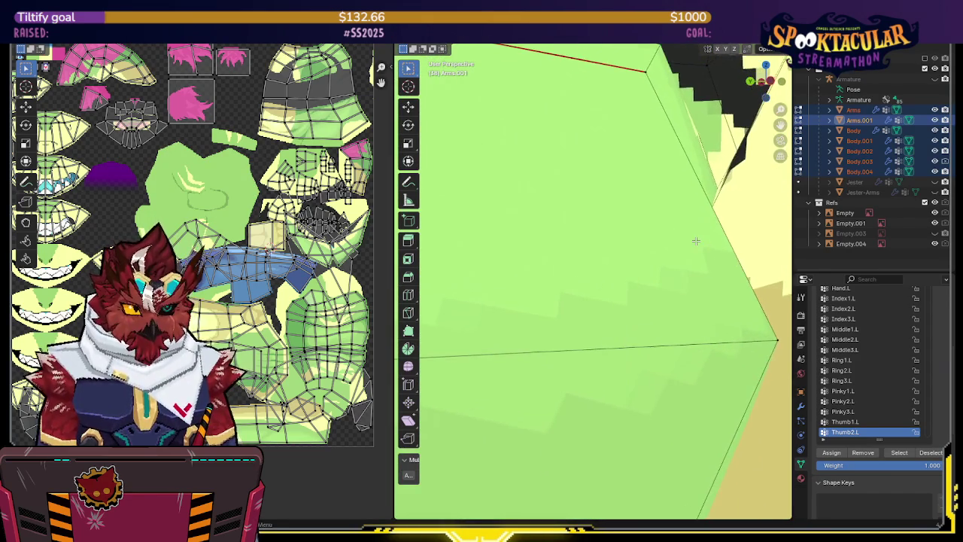
key("ctrl+l")
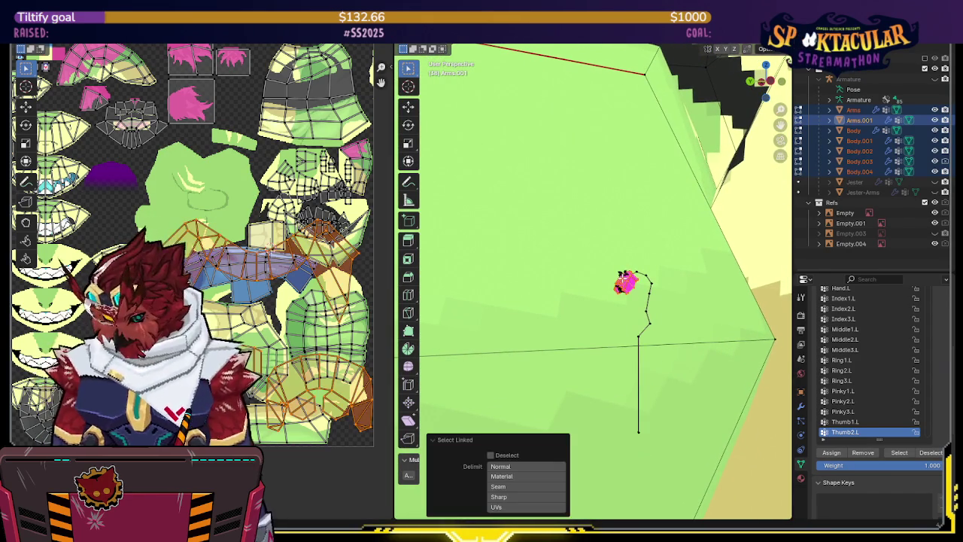
mouse_move(624, 279)
middle_mouse_down()
mouse_move(714, 275)
mouse_move(687, 243)
middle_mouse_up()
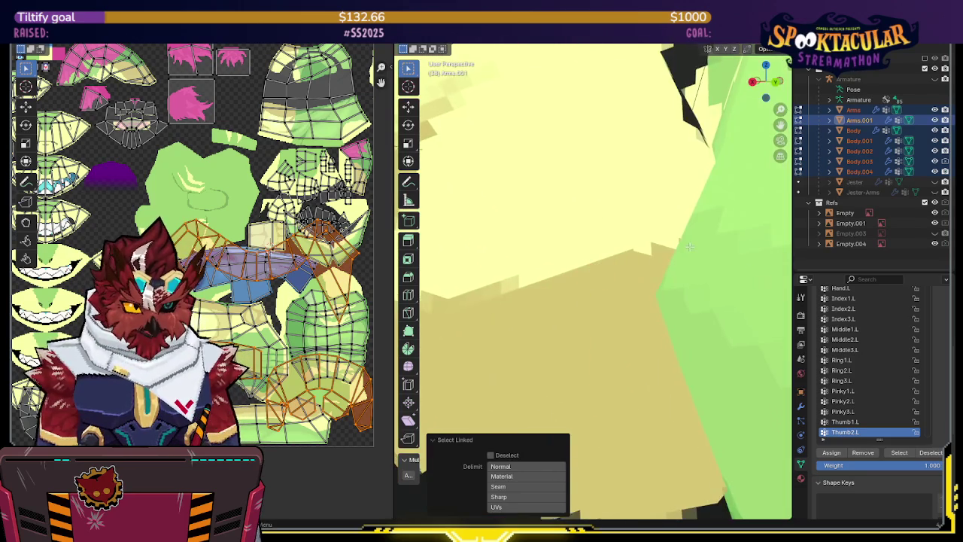
left_click(613, 263)
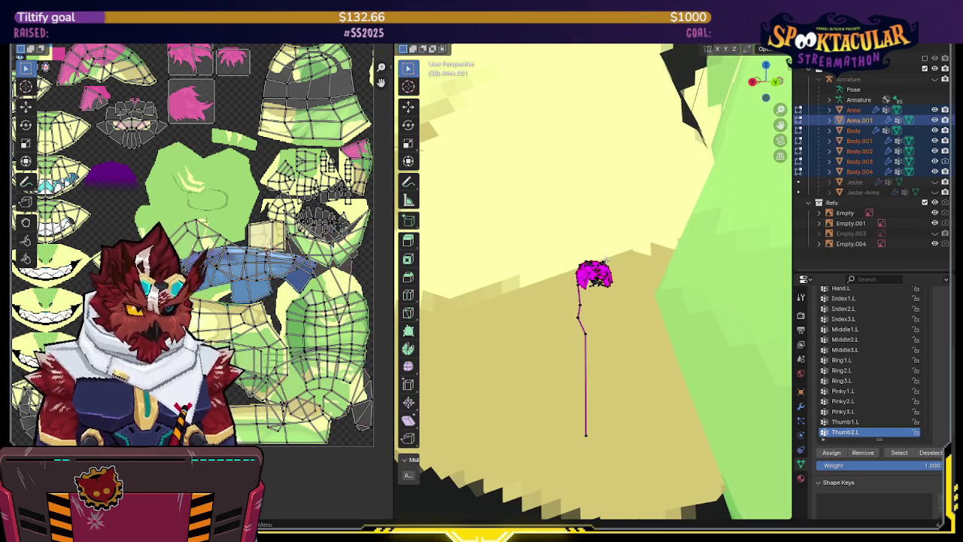
key("ctrl+l")
mouse_move(613, 264)
middle_mouse_down()
mouse_move(643, 248)
mouse_move(599, 291)
mouse_move(606, 262)
mouse_move(680, 267)
mouse_move(628, 261)
middle_mouse_up()
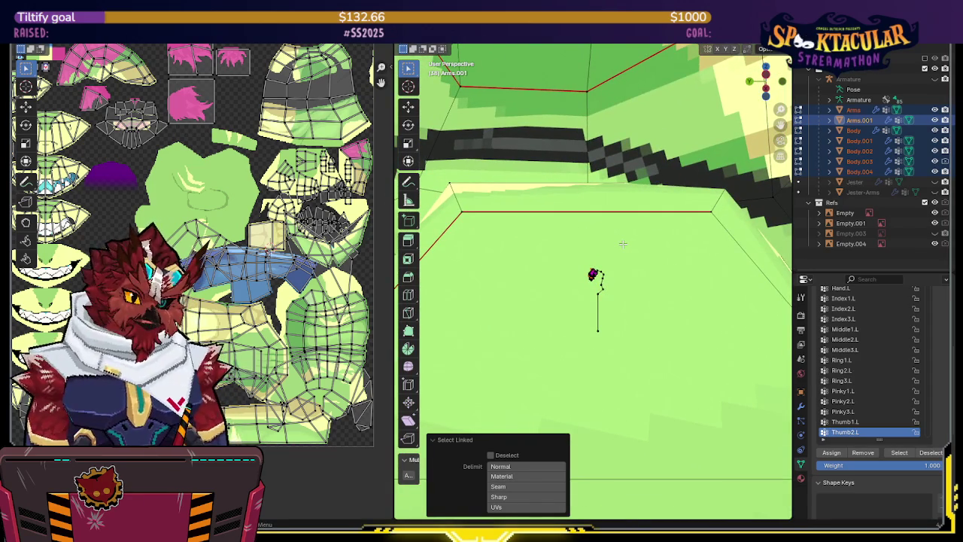
- Box-select the hand through X-ray, unwrap its UVs and isolate the mesh
left_click_drag(622, 246, 512, 333)
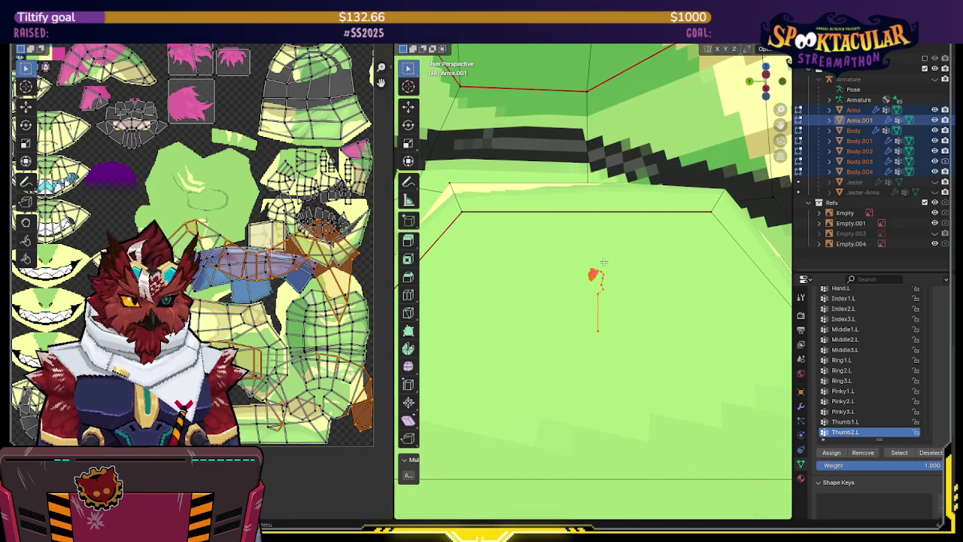
key("alt+z")
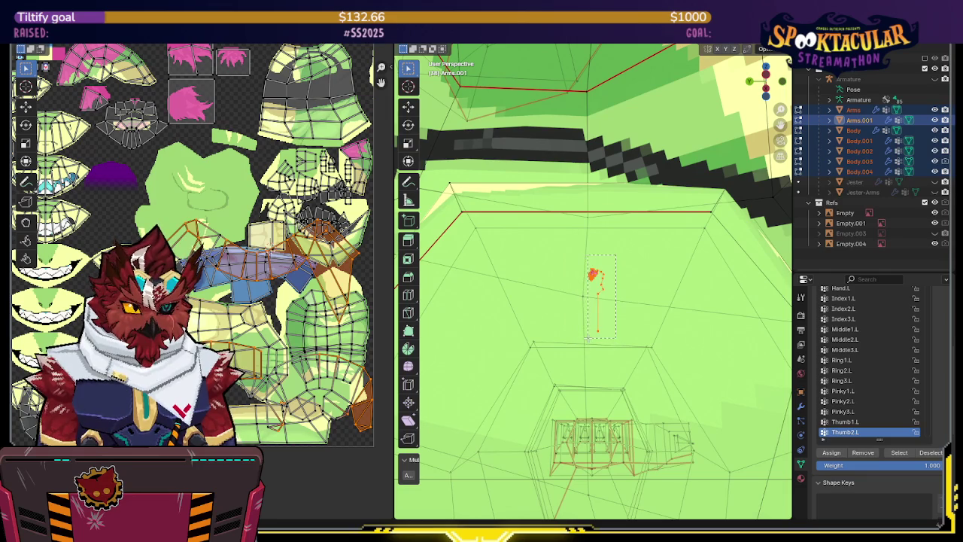
left_click_drag(589, 338, 616, 326)
key("alt+z")
key("u")
left_click(617, 326)
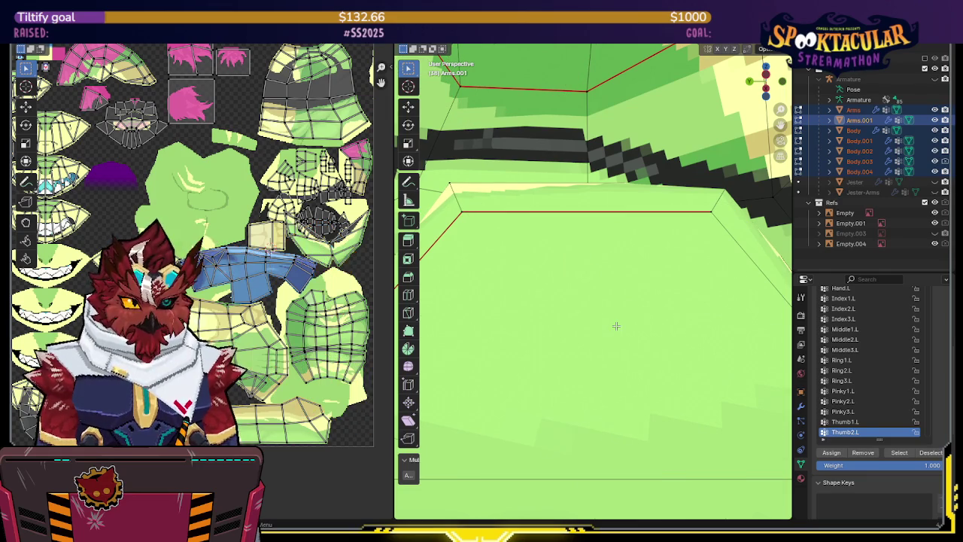
middle_click_drag(617, 326, 587, 299)
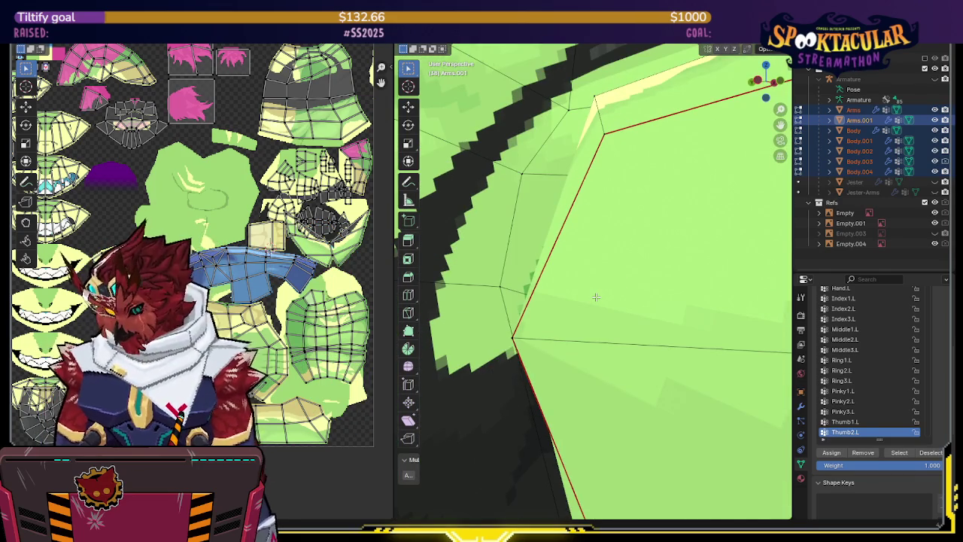
key("slash")
scroll(608, 272, "down", 5)
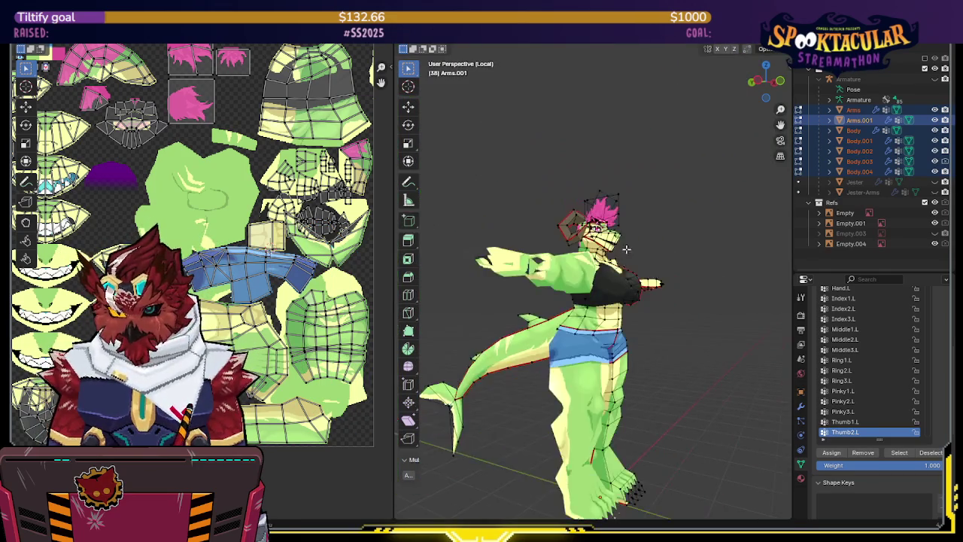
- Move the hand's UV islands onto the large green patch at the atlas's left
middle_click_drag(624, 252, 595, 259)
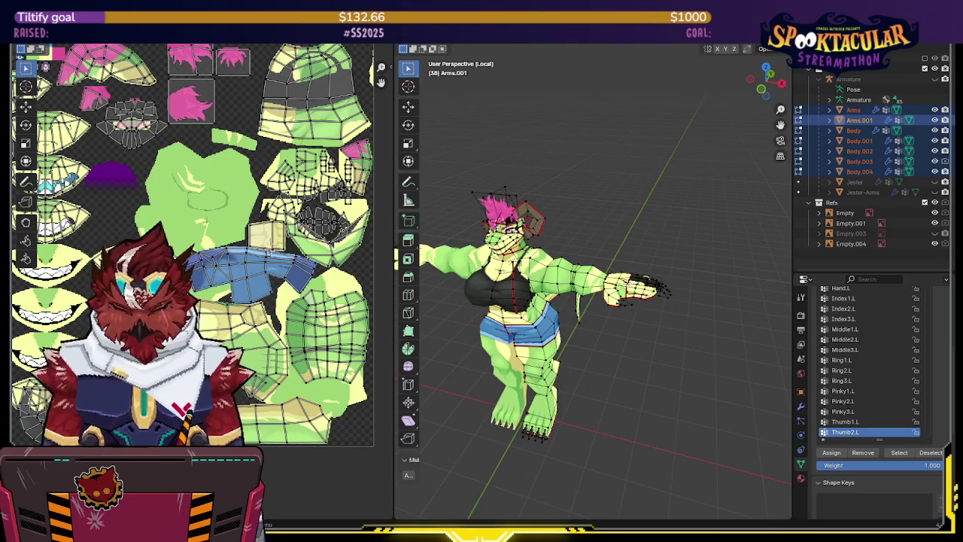
key("l")
key("g")
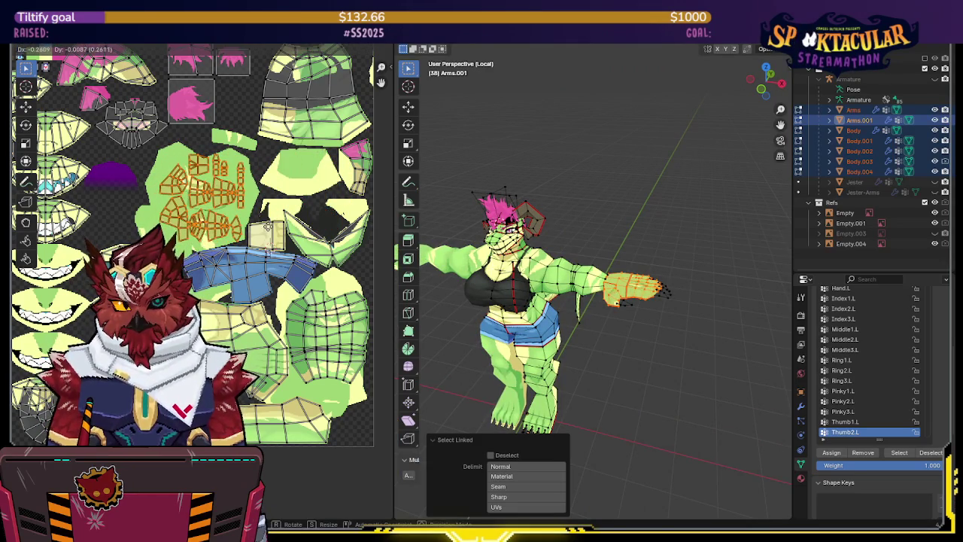
left_click(263, 229)
scroll(263, 280, "up", 1)
scroll(263, 279, "up", 1)
scroll(263, 279, "up", 1)
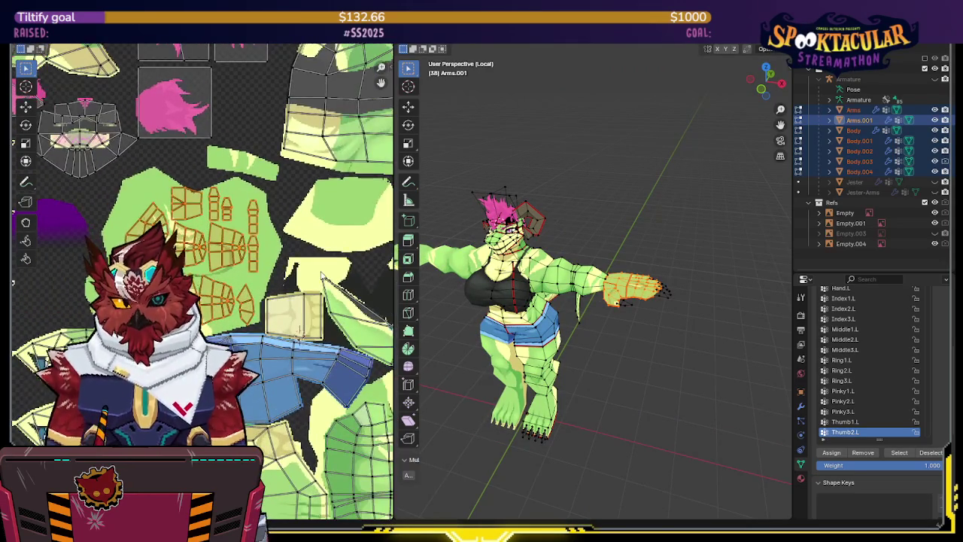
scroll(262, 279, "up", 1)
- Nudge the islands into their final spot and switch to the Texture Paint workspace
key("g")
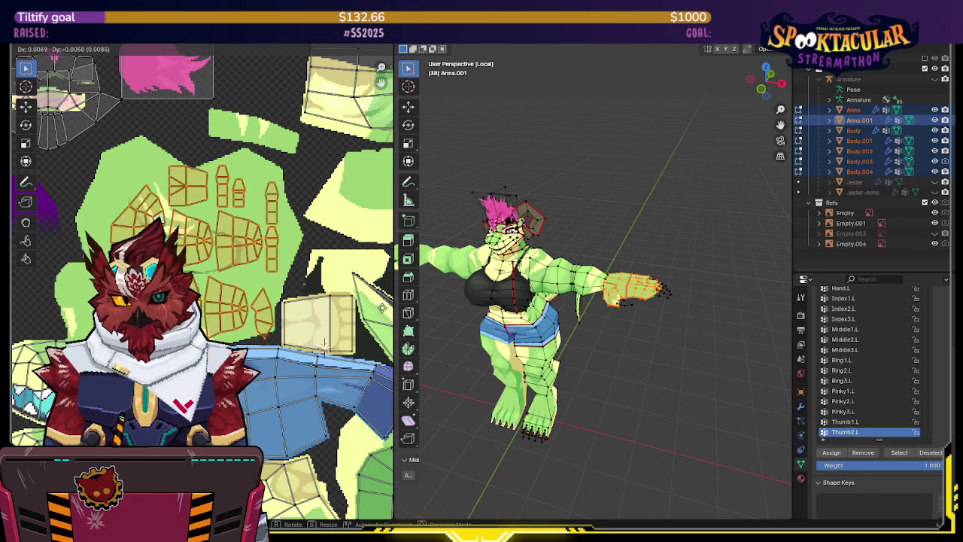
left_click(325, 343)
scroll(325, 344, "up", 2)
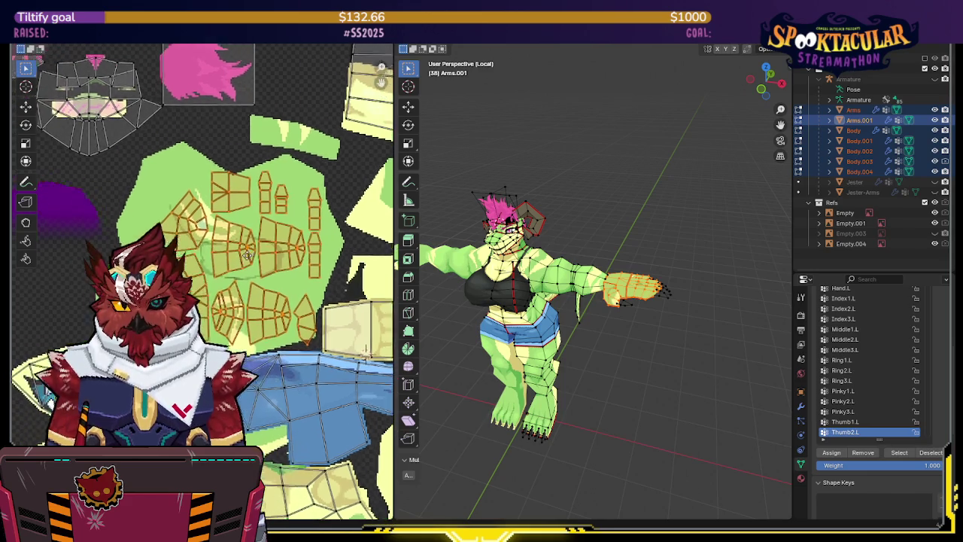
key("g")
left_click(33, 240)
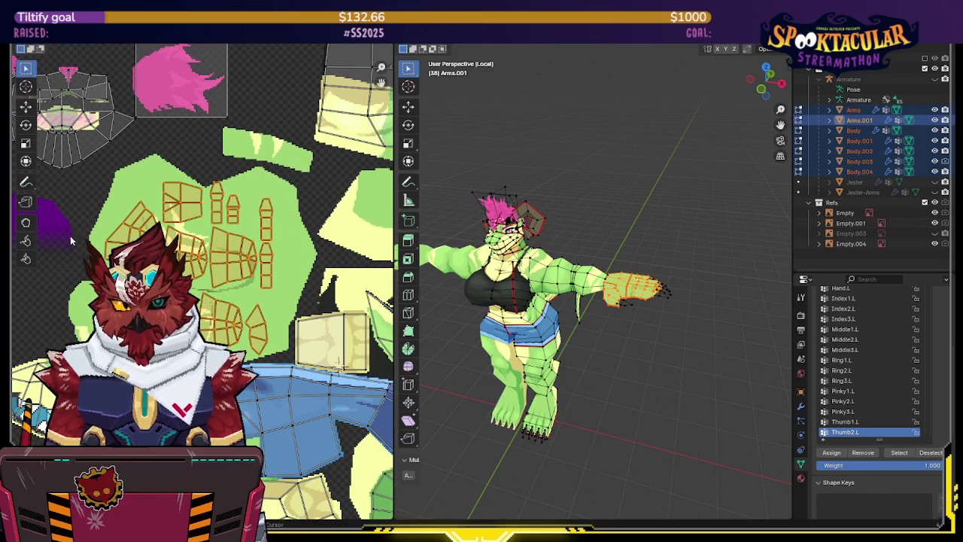
key("ctrl+Page_Down")
middle_click_drag(162, 201, 181, 194)
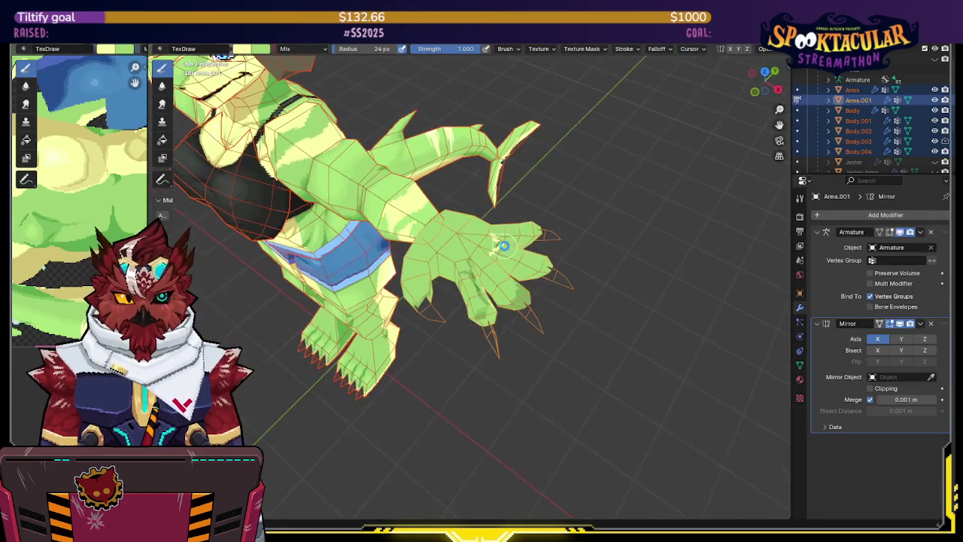
- Pick the Fill tool, select all hand faces and enable face-selection masking for painting
left_click(164, 140)
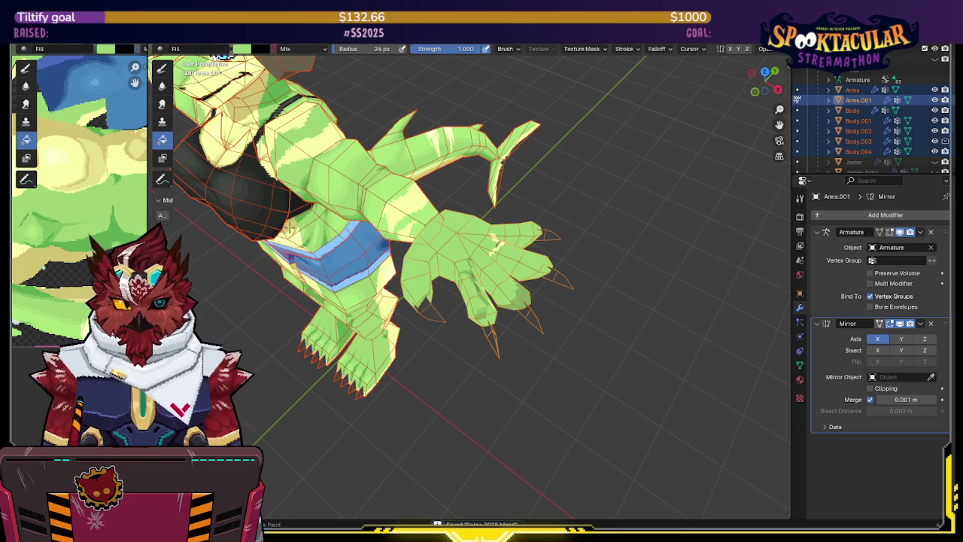
key("ctrl+Tab")
left_click(450, 258)
key("Tab")
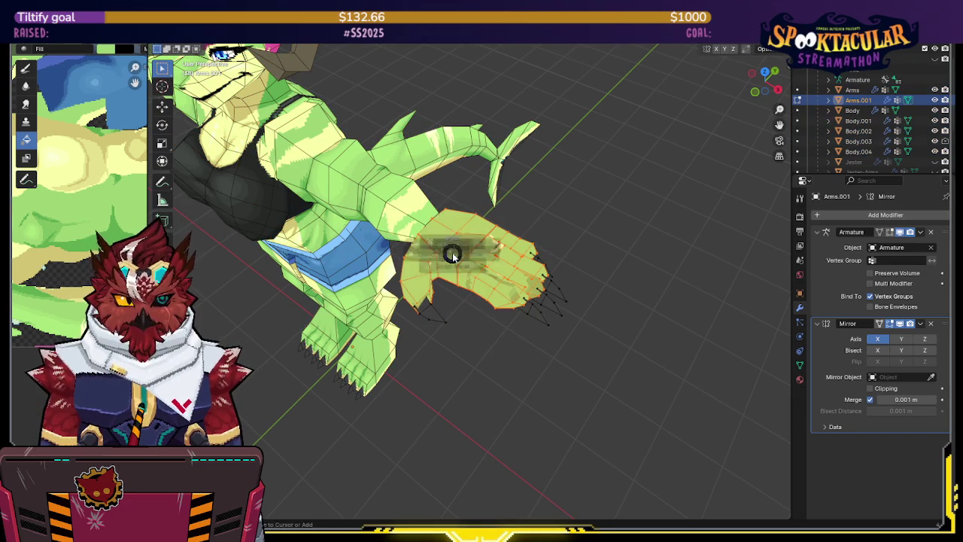
key("Tab")
key("m")
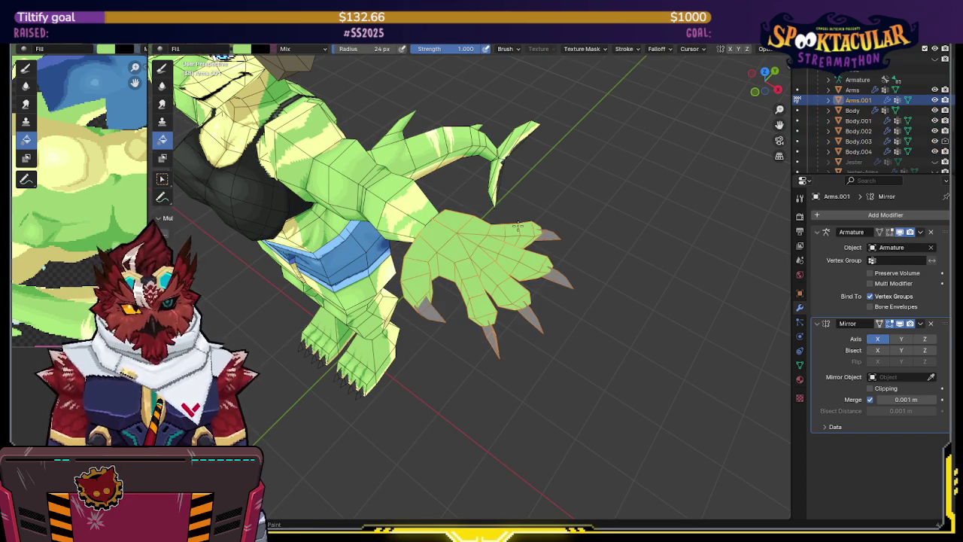
mouse_move(430, 206)
middle_mouse_down()
mouse_move(508, 105)
mouse_move(368, 172)
mouse_move(463, 175)
middle_mouse_up()
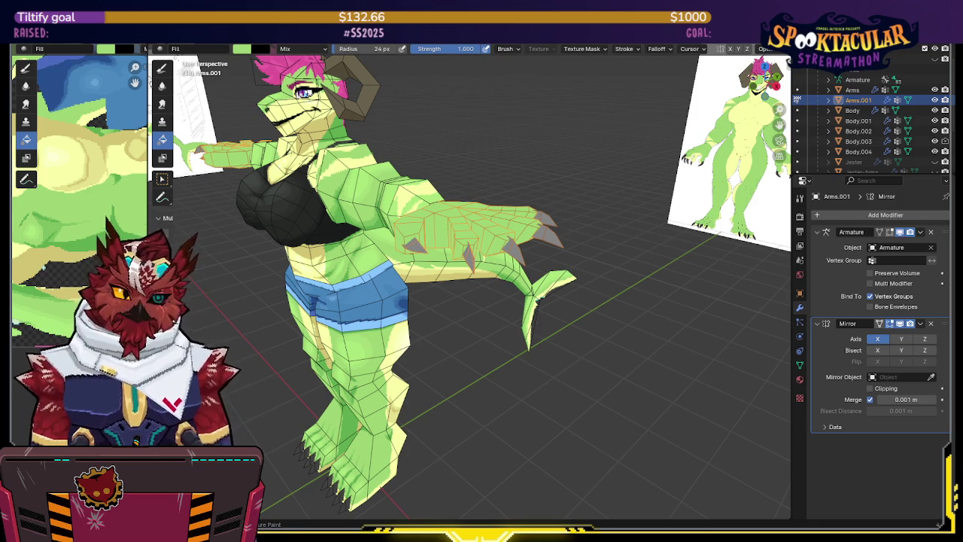
mouse_move(421, 226)
middle_mouse_down()
mouse_move(427, 253)
mouse_move(381, 126)
middle_mouse_up()
scroll(428, 253, "up", 3)
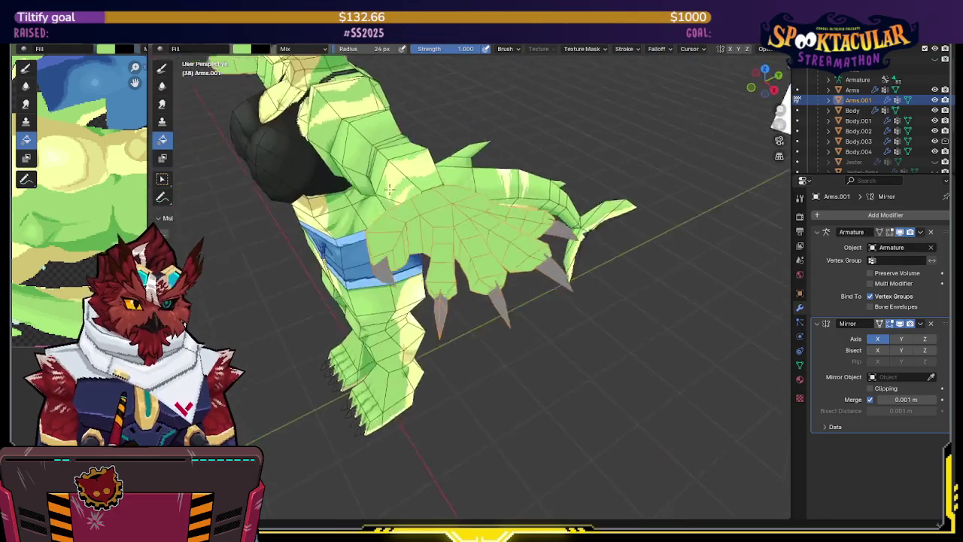
mouse_move(414, 118)
middle_mouse_down()
mouse_move(413, 161)
mouse_move(512, 169)
middle_mouse_up()
key("ctrl+Tab")
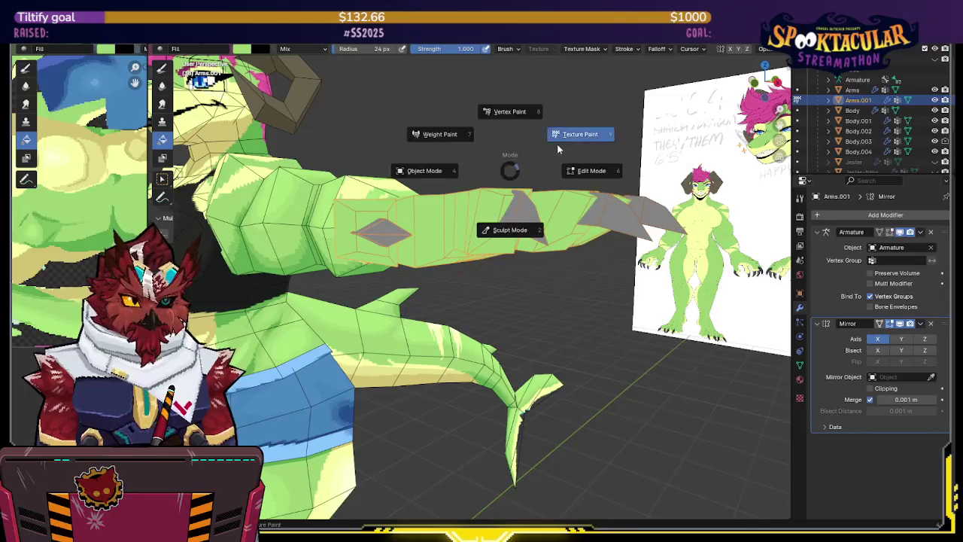
- Switch to the Draw brush and paint a pale yellow stripe along a finger
key("d")
mouse_move(493, 204)
middle_mouse_down()
mouse_move(421, 194)
mouse_move(416, 172)
mouse_move(383, 190)
mouse_move(365, 225)
mouse_move(380, 198)
middle_mouse_up()
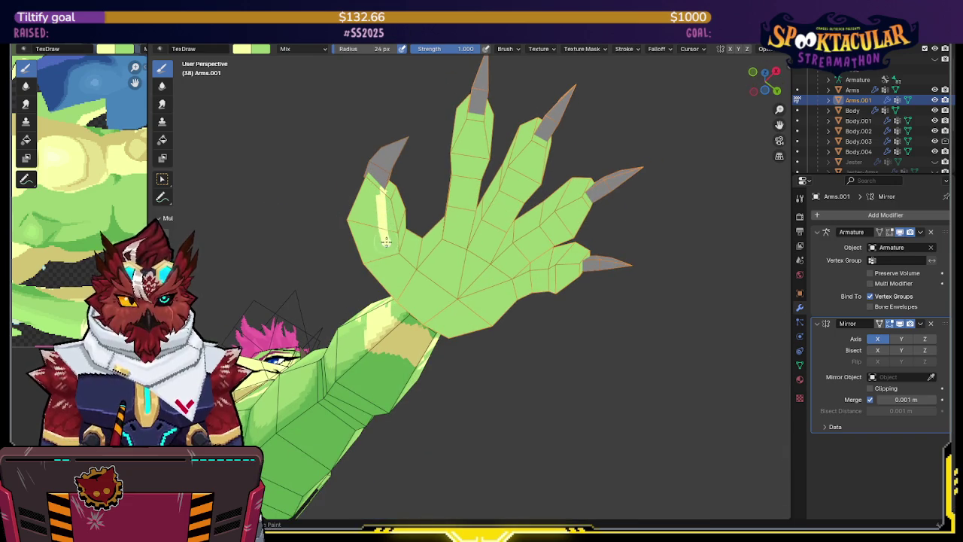
middle_click_drag(385, 235, 379, 218)
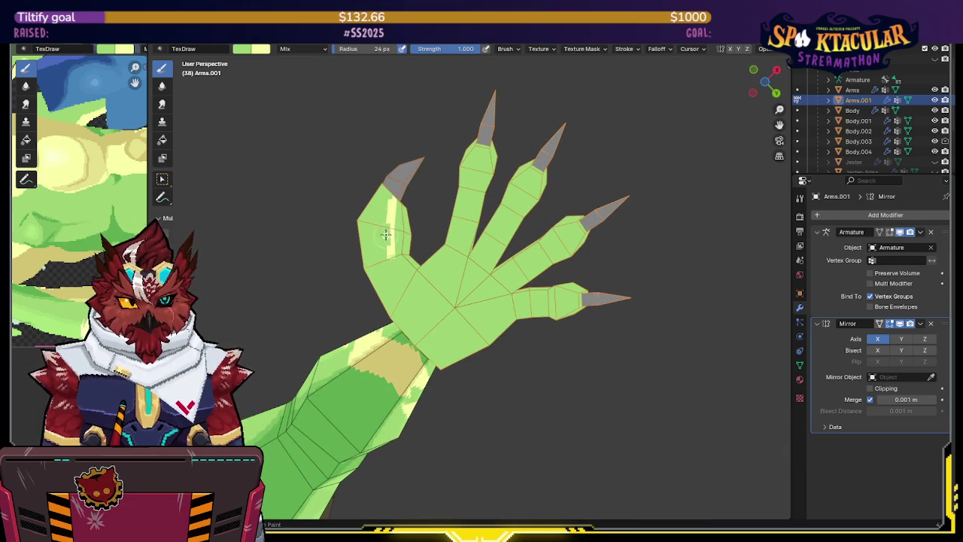
left_click_drag(390, 226, 396, 230)
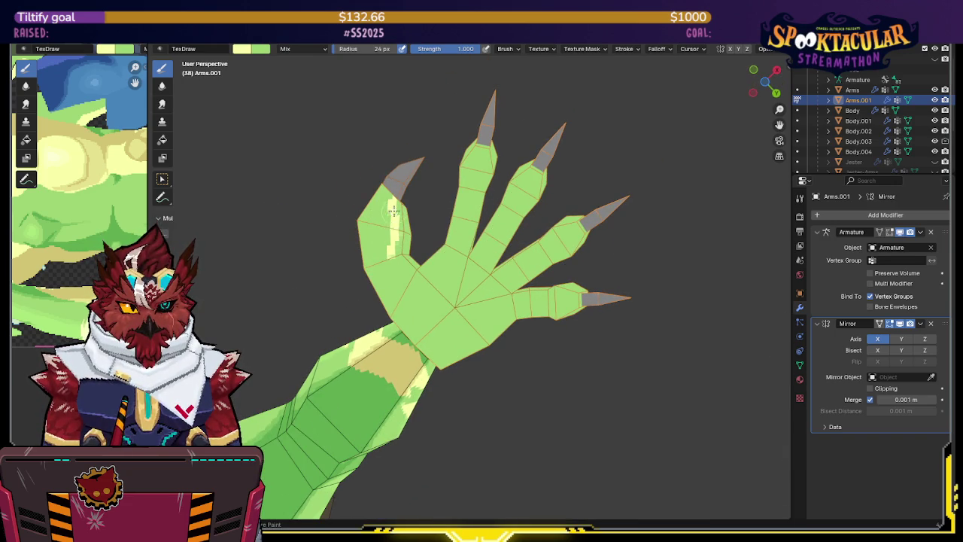
- Orbit around the hand and arm to inspect the striped fingers, then isolate the hand
middle_click_drag(397, 217, 374, 293)
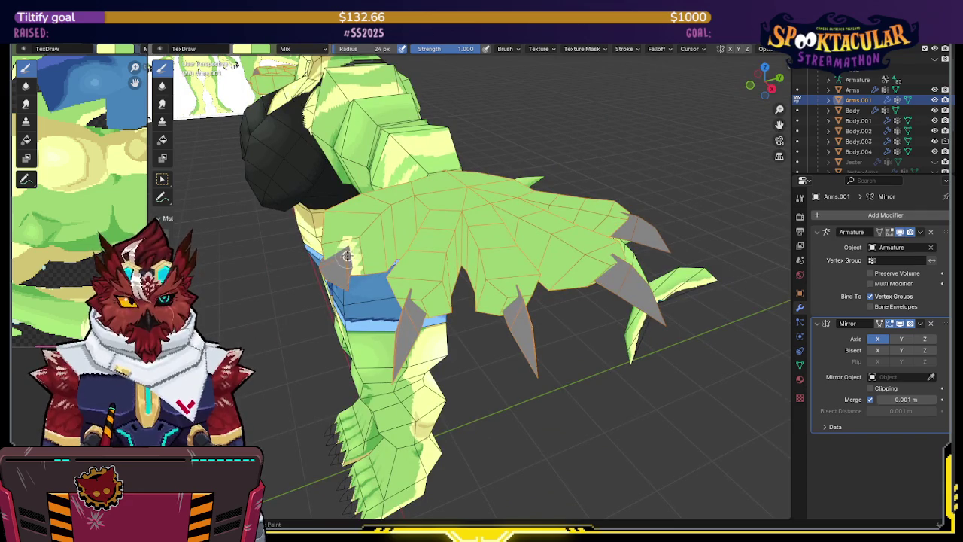
middle_click_drag(346, 253, 350, 282)
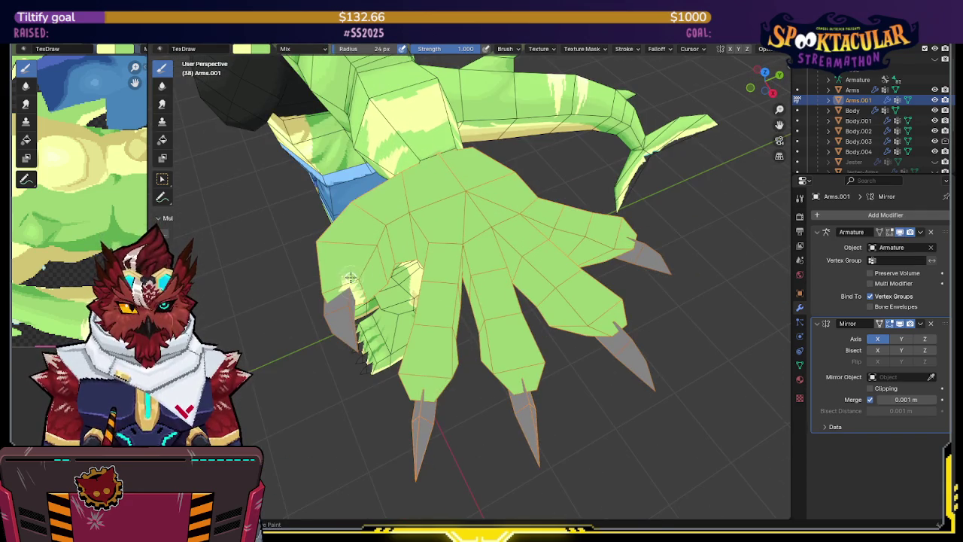
middle_click_drag(367, 237, 363, 263)
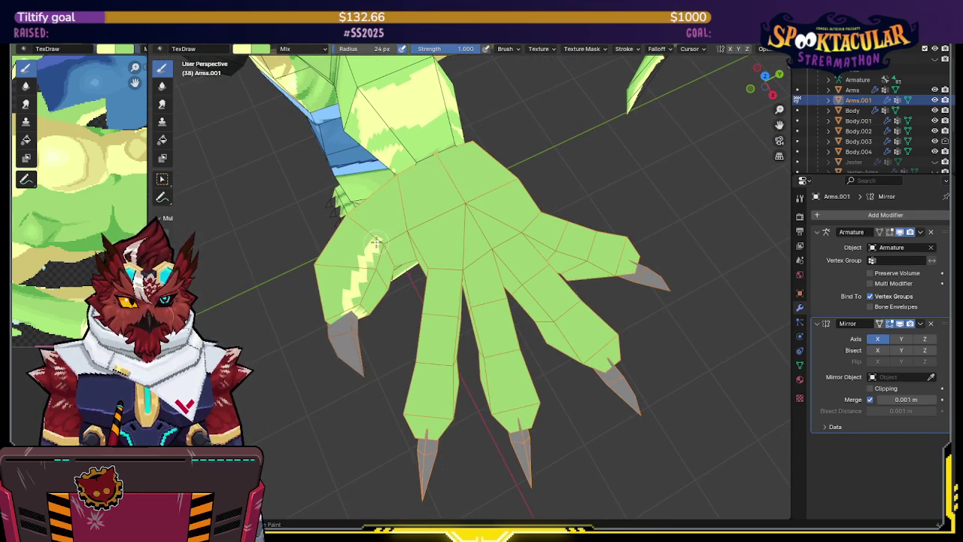
middle_click_drag(389, 233, 402, 241)
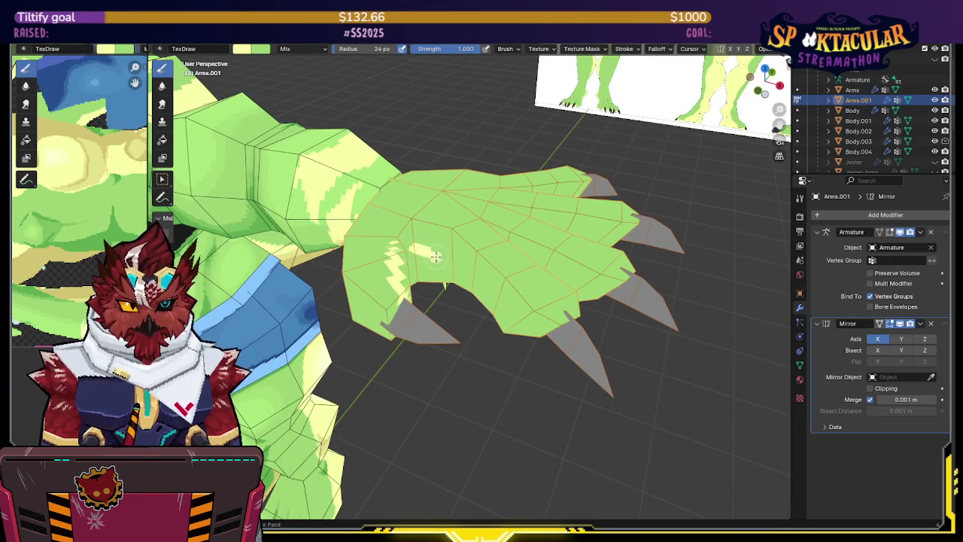
mouse_move(456, 276)
middle_mouse_down()
mouse_move(475, 239)
mouse_move(547, 188)
mouse_move(394, 158)
mouse_move(347, 191)
mouse_move(484, 135)
middle_mouse_up()
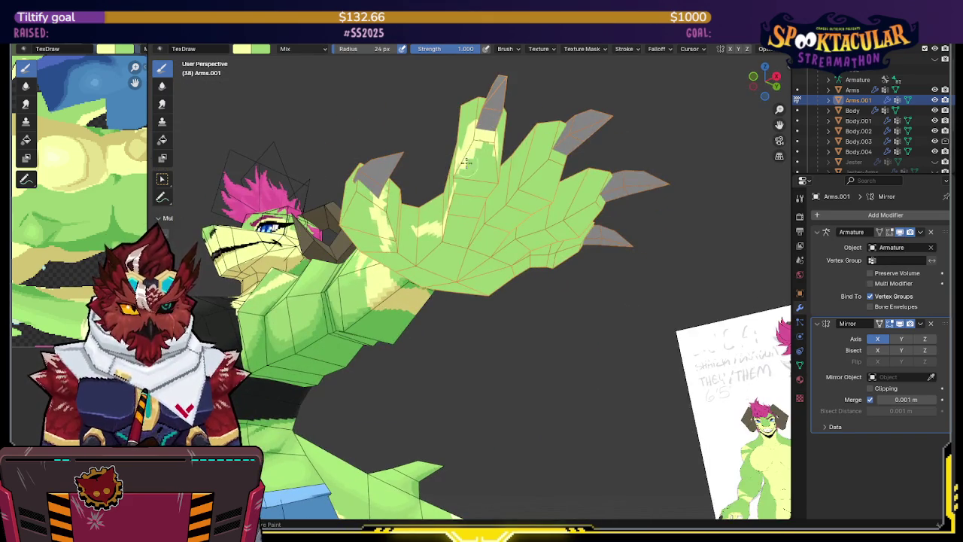
middle_click_drag(464, 167, 521, 170)
mouse_move(461, 226)
middle_mouse_down()
mouse_move(383, 216)
mouse_move(378, 242)
middle_mouse_up()
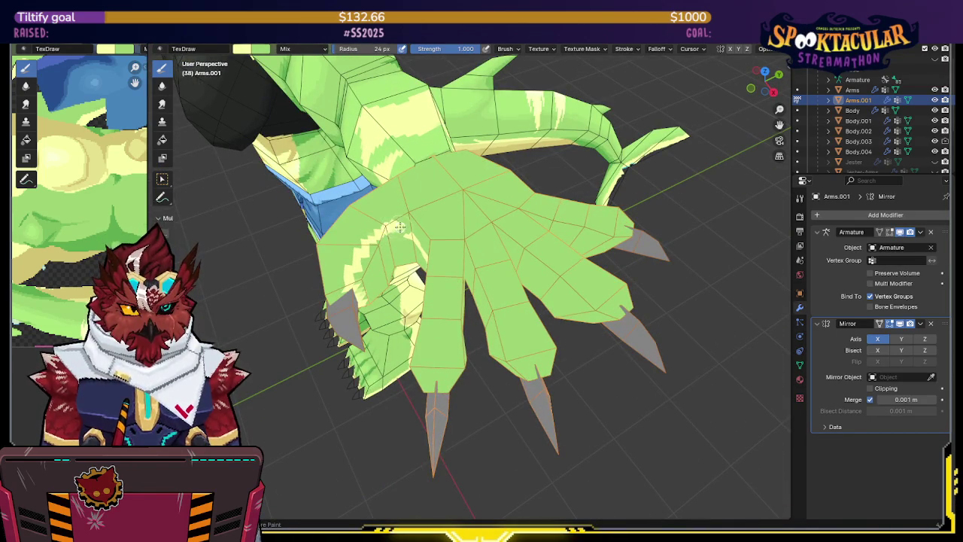
middle_click_drag(407, 236, 445, 134)
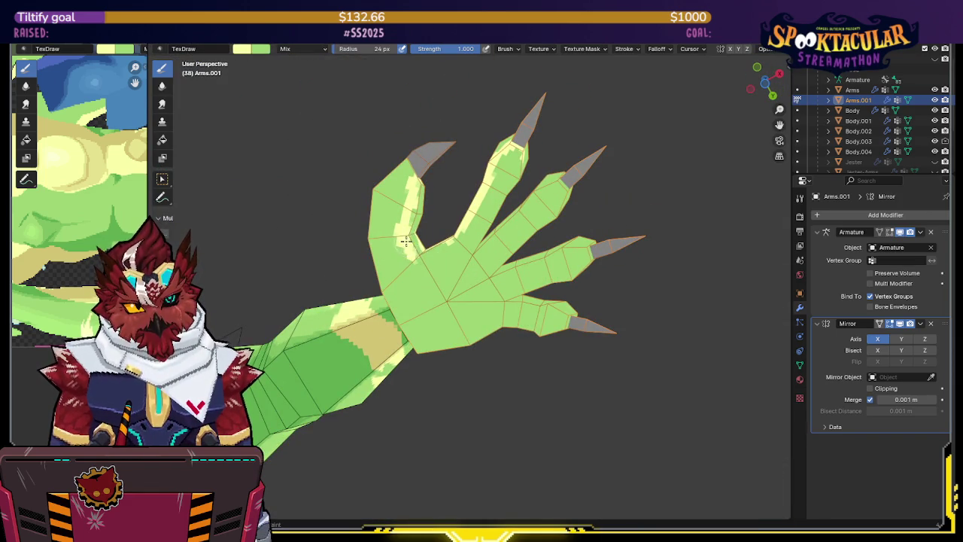
mouse_move(395, 282)
middle_mouse_down()
mouse_move(399, 215)
mouse_move(440, 195)
middle_mouse_up()
key("KP_Divide")
- Paint a pale stripe across the back of the hand and extend it down its side
left_click_drag(447, 194, 491, 218)
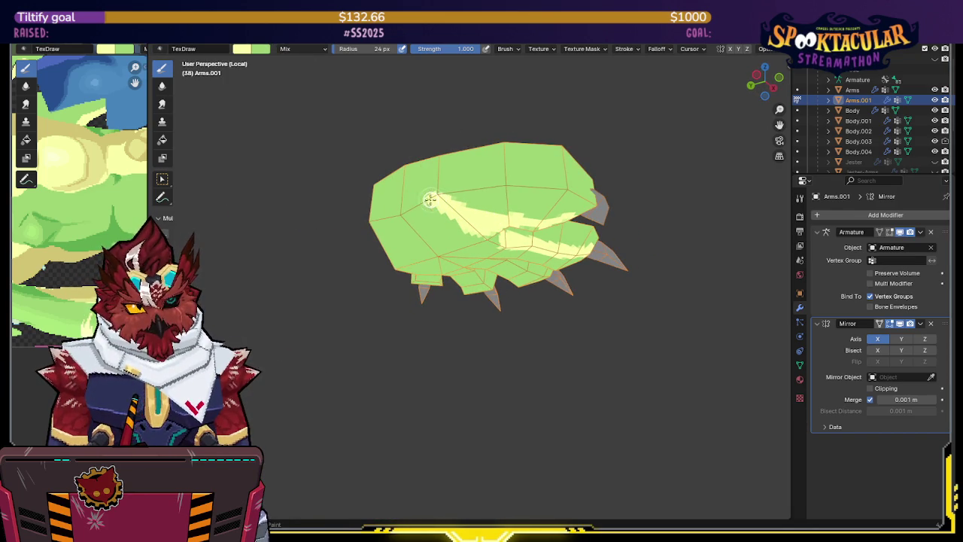
middle_click_drag(376, 217, 510, 197)
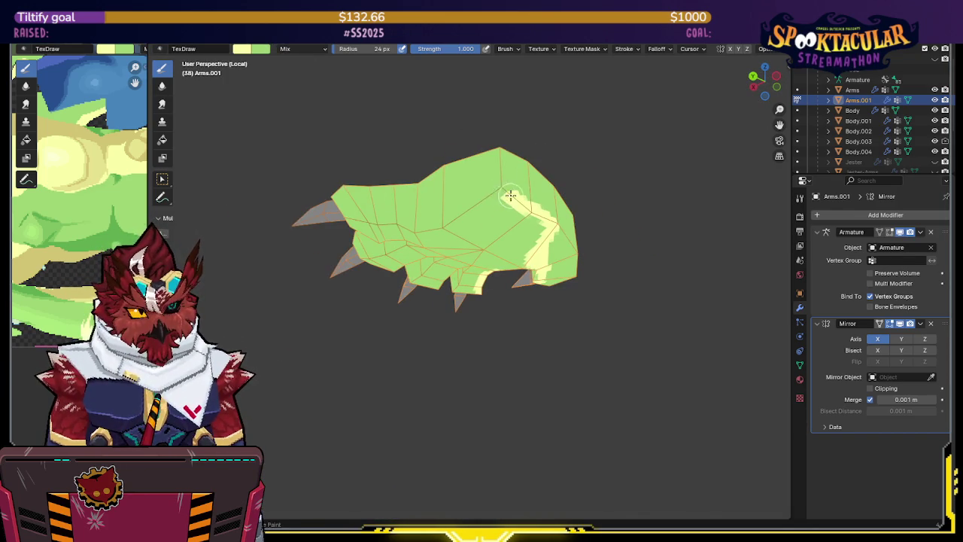
left_click_drag(489, 193, 469, 208)
mouse_move(499, 186)
middle_mouse_down()
mouse_move(494, 217)
mouse_move(516, 223)
mouse_move(361, 191)
mouse_move(425, 148)
middle_mouse_up()
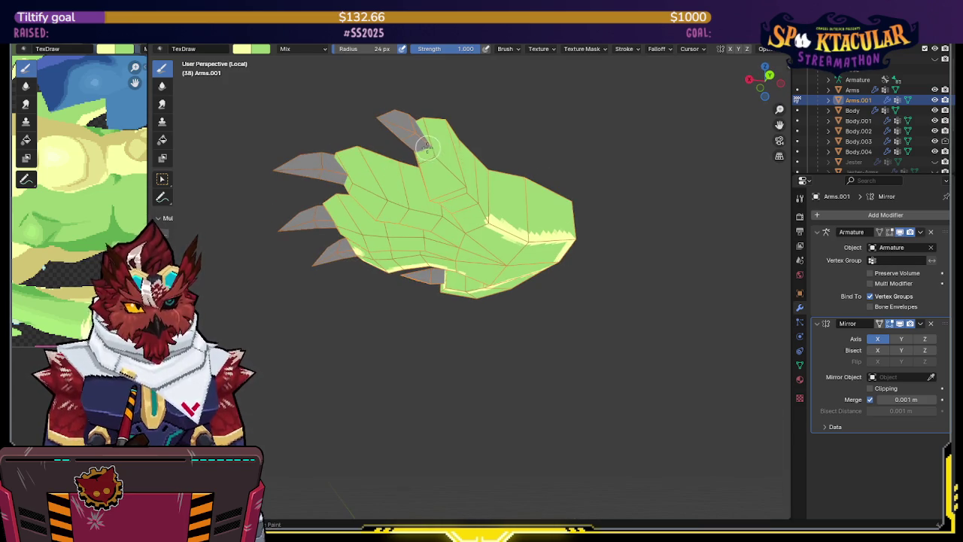
middle_click_drag(452, 167, 385, 183)
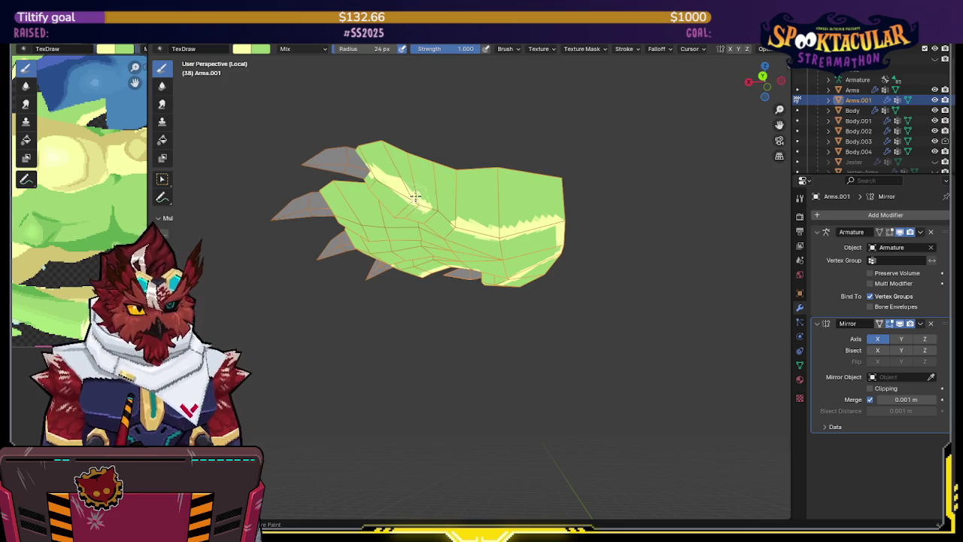
mouse_move(451, 222)
middle_mouse_down()
mouse_move(526, 164)
mouse_move(549, 196)
middle_mouse_up()
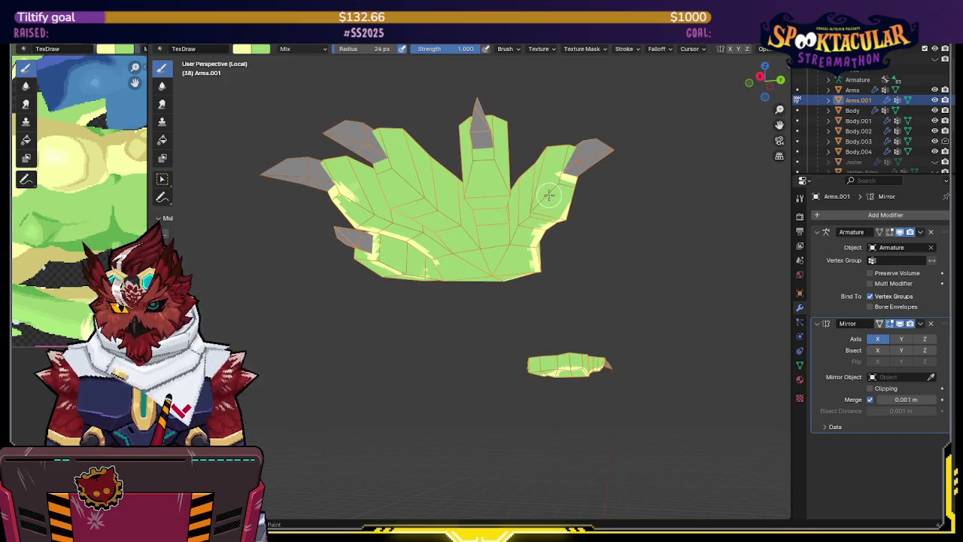
mouse_move(540, 216)
middle_mouse_down()
mouse_move(575, 188)
mouse_move(557, 210)
mouse_move(572, 240)
mouse_move(504, 219)
mouse_move(431, 167)
mouse_move(408, 173)
mouse_move(393, 207)
middle_mouse_up()
- Take the isolated hand out of Texture Paint, orbit around it and zoom out
key("Tab")
mouse_move(402, 60)
middle_mouse_down()
mouse_move(366, 194)
mouse_move(479, 188)
mouse_move(460, 159)
middle_mouse_up()
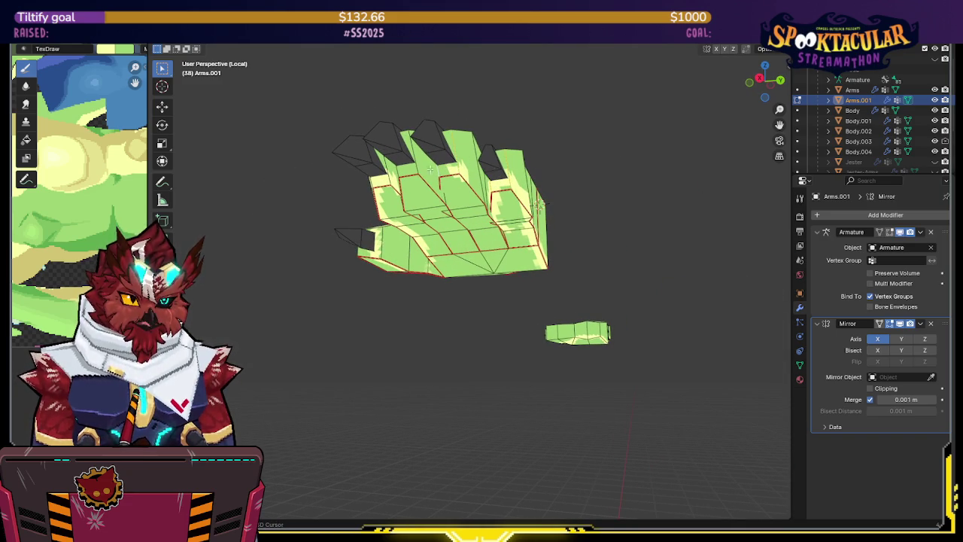
mouse_move(395, 173)
middle_mouse_down()
mouse_move(490, 146)
mouse_move(447, 171)
mouse_move(448, 232)
mouse_move(419, 202)
mouse_move(405, 240)
mouse_move(421, 207)
mouse_move(561, 245)
mouse_move(687, 216)
mouse_move(700, 157)
mouse_move(744, 120)
mouse_move(574, 210)
middle_mouse_up()
right_click(422, 208)
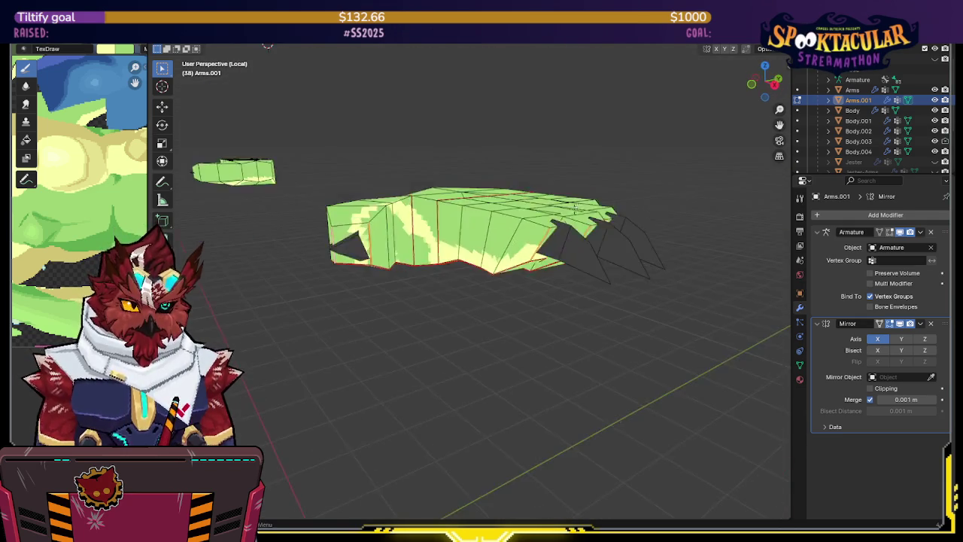
scroll(574, 208, "down", 3)
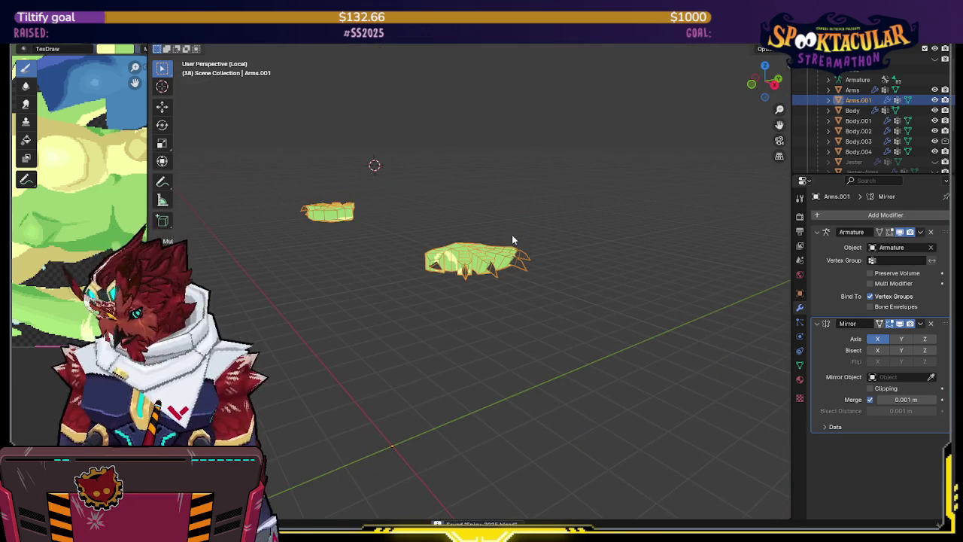
- Leave local view, select the hand up to its seam and re-unwrap its UVs
key("KP_Divide")
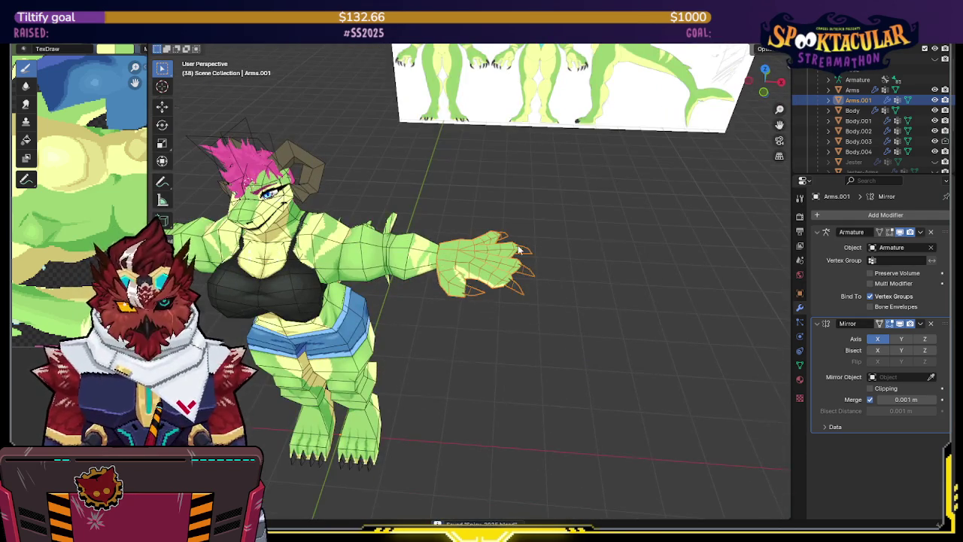
scroll(526, 241, "up", 2)
key("Tab")
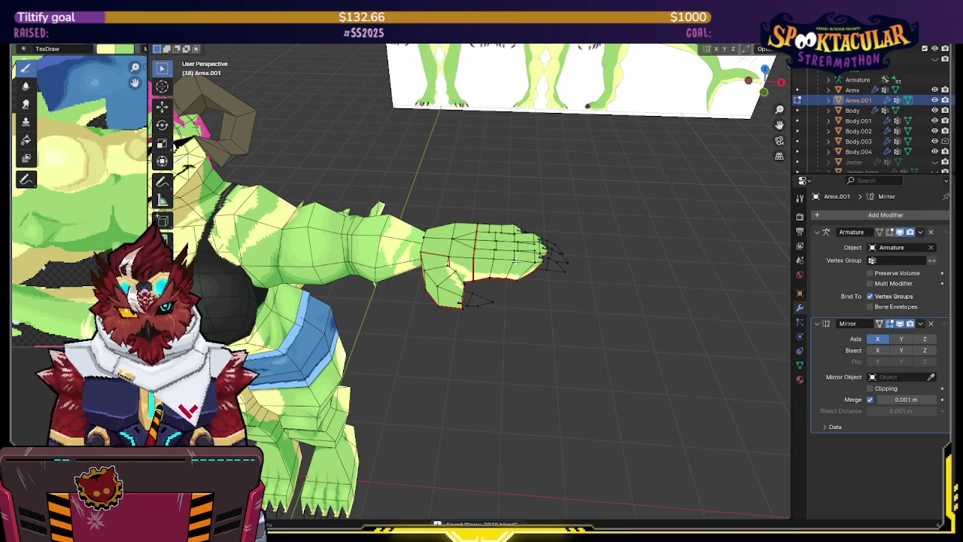
key("l")
key("u")
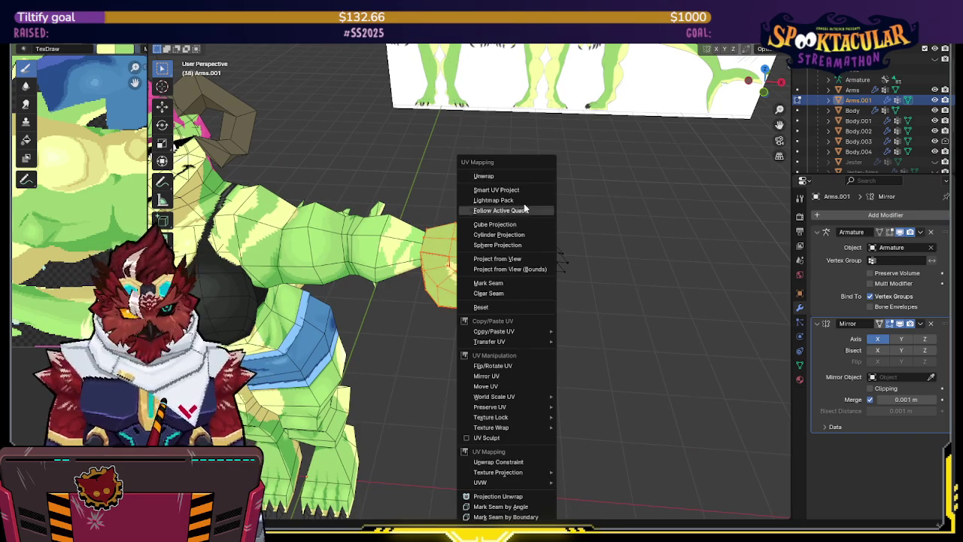
left_click(516, 173)
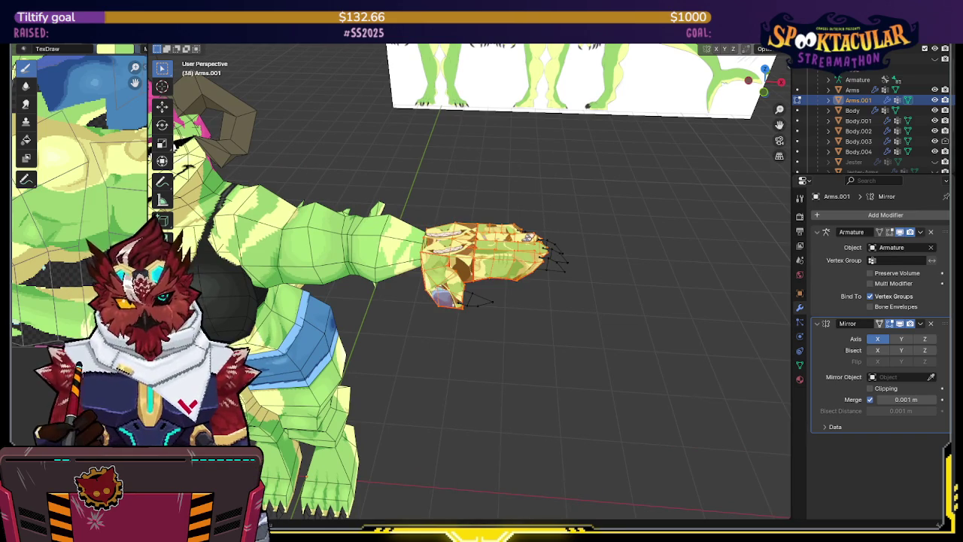
scroll(605, 257, "up", 3)
scroll(605, 256, "up", 3)
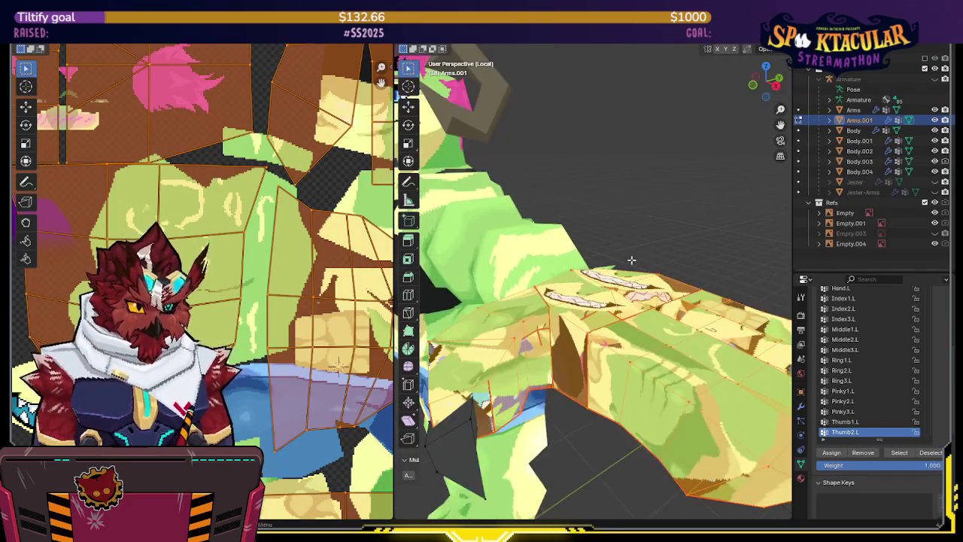
scroll(200, 248, "down", 4)
scroll(200, 249, "down", 2)
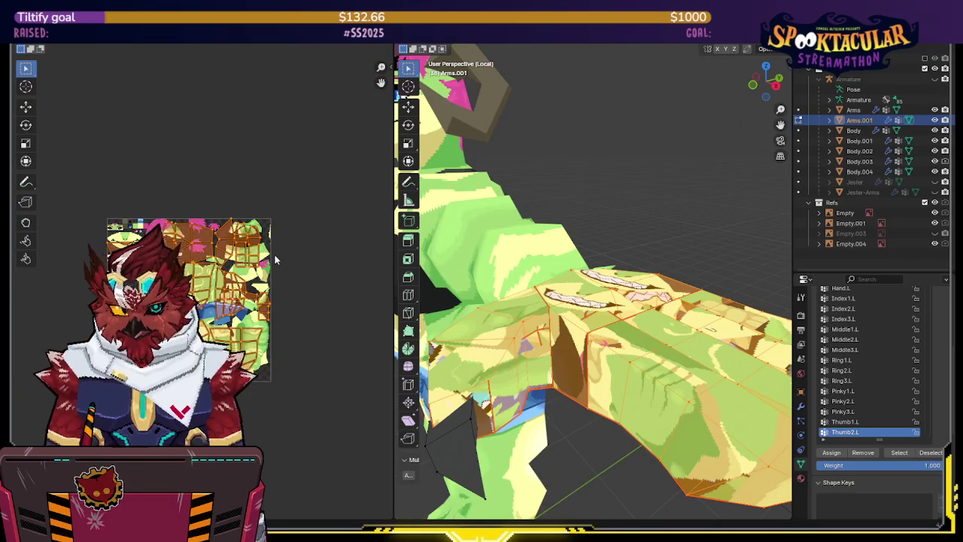
- Set the hand island to 0.5 px/cm texel density, scale it and pack islands into the atlas
key("n")
left_click(326, 242)
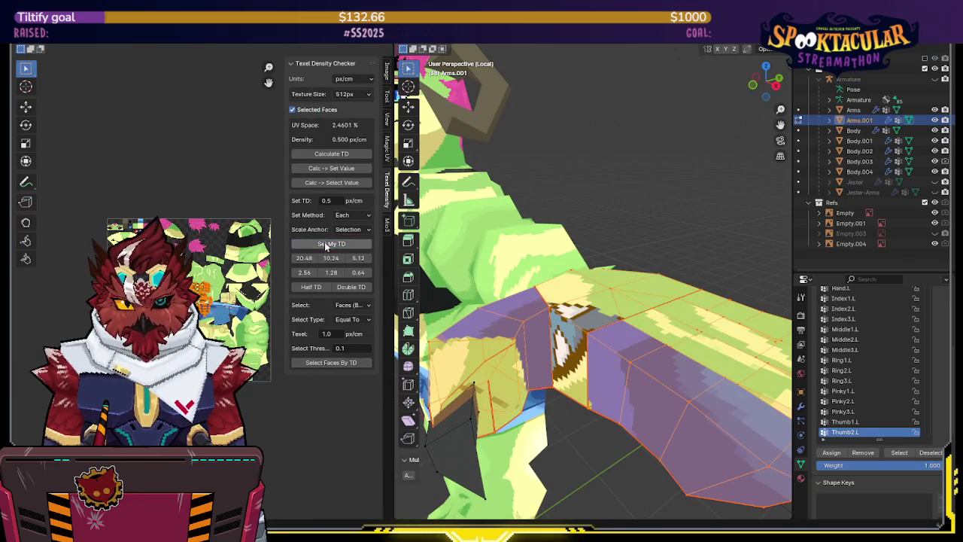
key("n")
scroll(264, 297, "up", 4)
key("s")
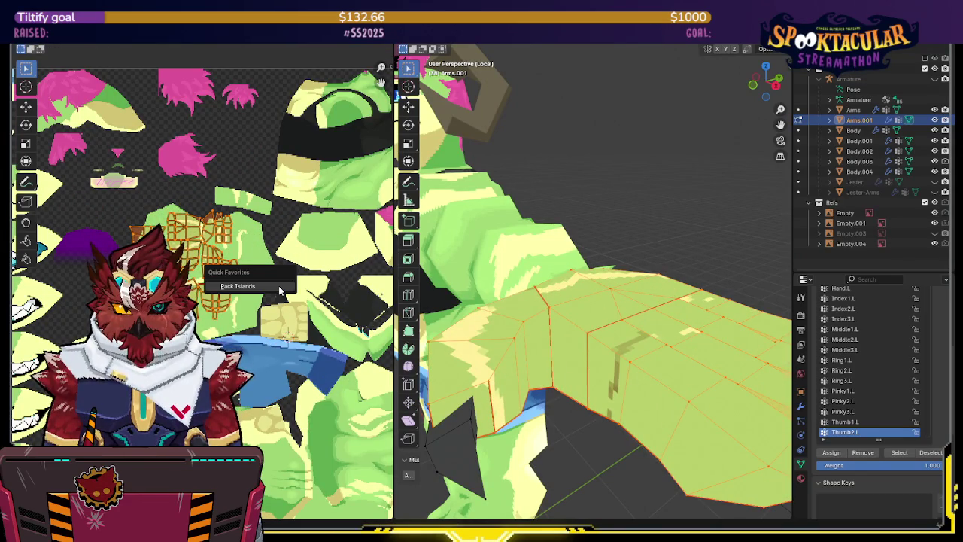
key("ctrl+p")
left_click(266, 440)
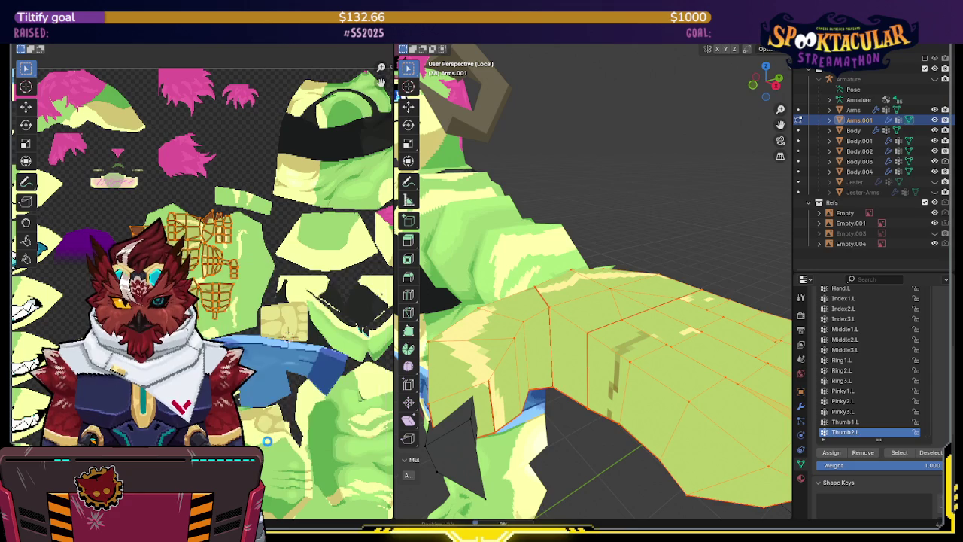
scroll(314, 315, "down", 5)
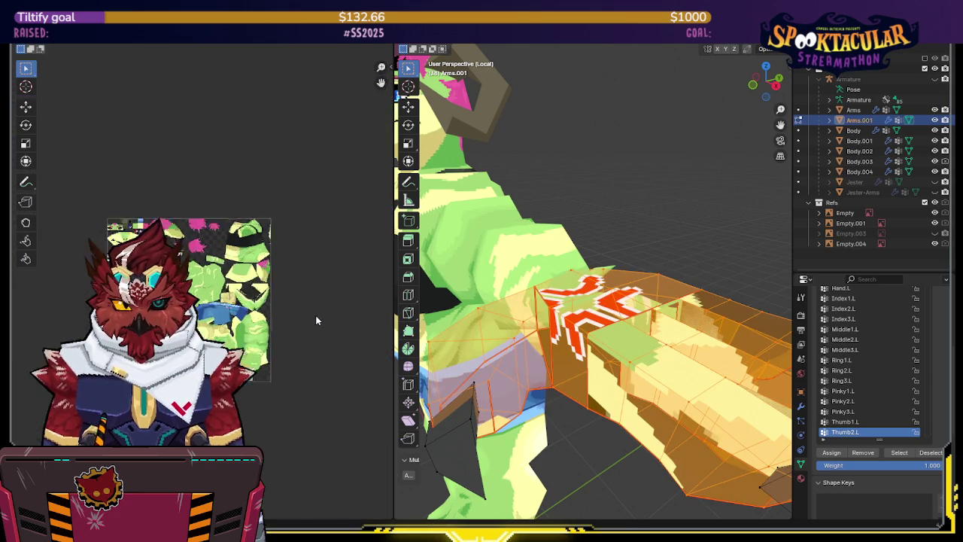
scroll(313, 315, "down", 3)
scroll(271, 298, "up", 5)
scroll(271, 297, "up", 3)
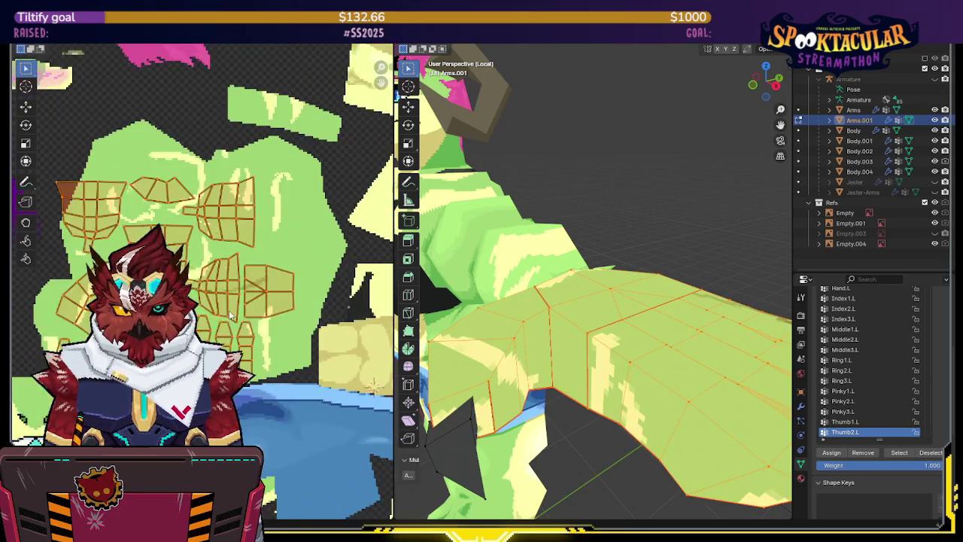
- Switch to the Texture Paint workspace with the Fill tool selected
key("g")
right_click(272, 297)
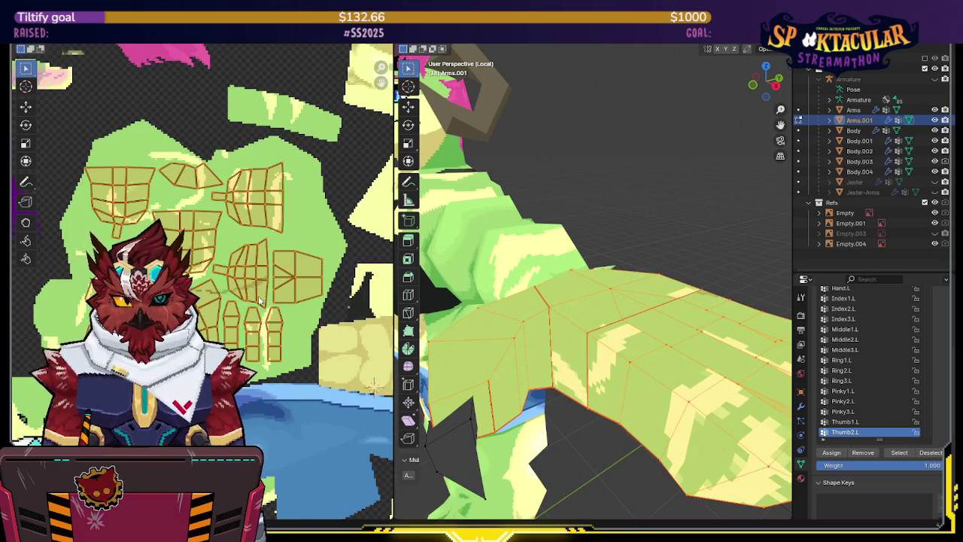
scroll(653, 255, "down", 6)
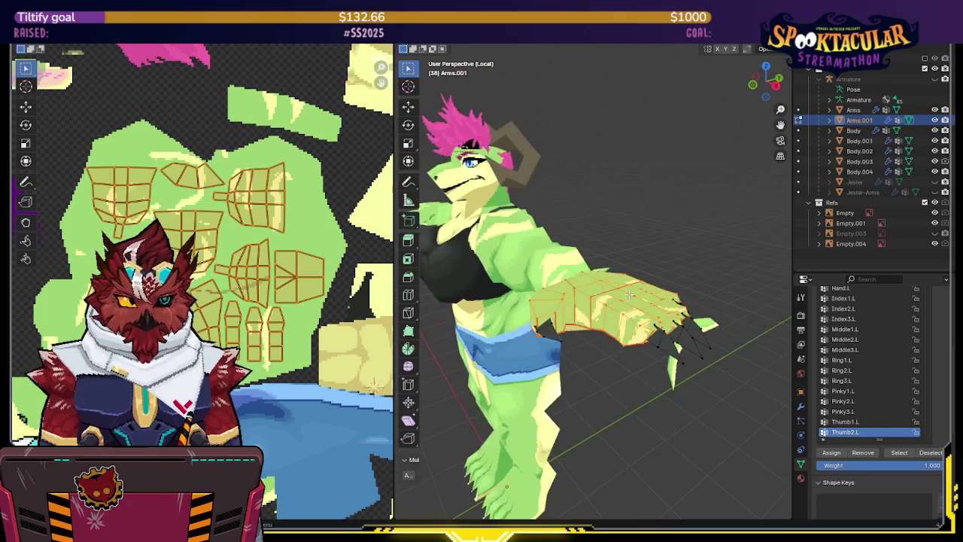
middle_click_drag(625, 260, 653, 256)
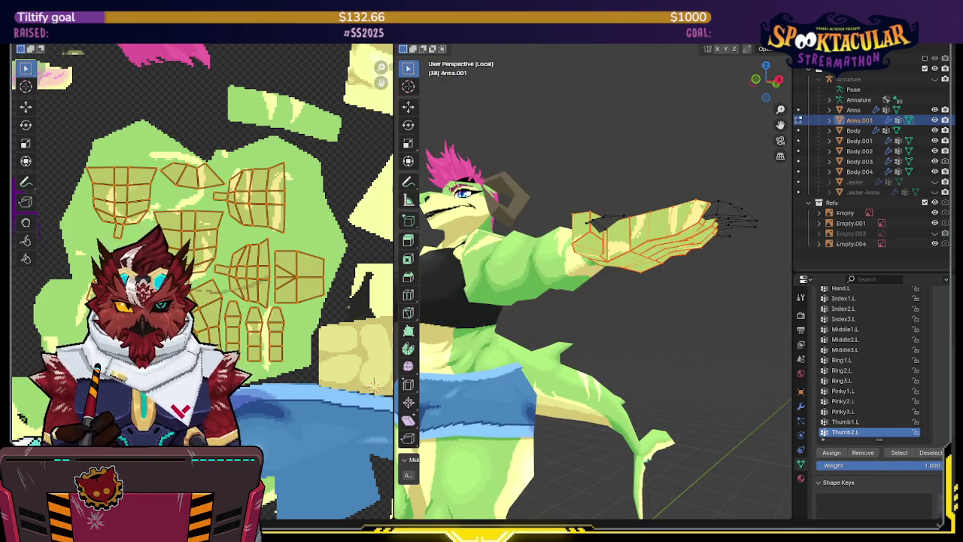
key("ctrl+Page_Down")
left_click(161, 139)
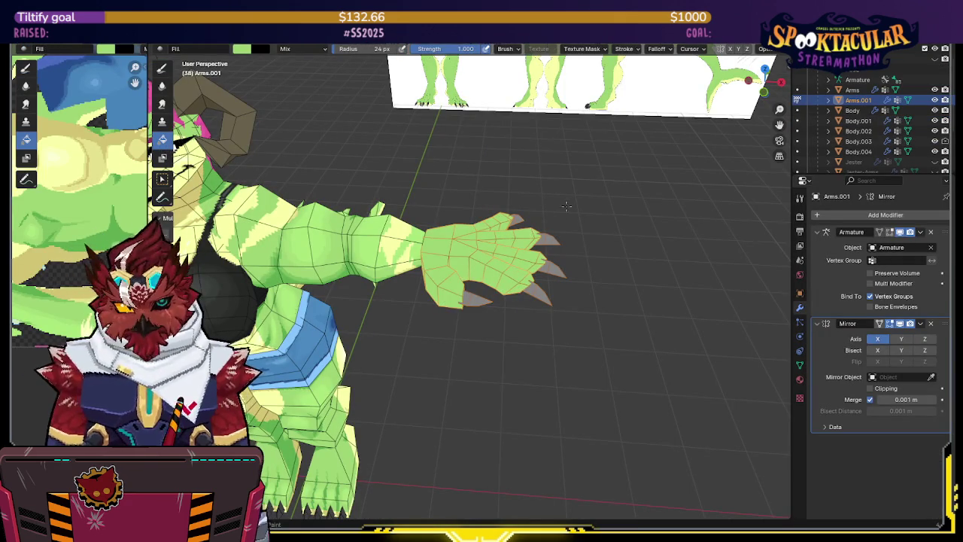
- Return to the draw brush and isolate the hand, orbiting to face it fingers up
key("ctrl+z")
scroll(456, 212, "down", 5)
mouse_move(456, 212)
middle_mouse_down()
mouse_move(466, 226)
mouse_move(499, 215)
mouse_move(496, 226)
mouse_move(493, 194)
mouse_move(487, 222)
mouse_move(478, 189)
mouse_move(484, 173)
mouse_move(529, 202)
middle_mouse_up()
scroll(478, 248, "up", 5)
key("KP_Divide")
scroll(485, 173, "up", 2)
scroll(485, 173, "up", 1)
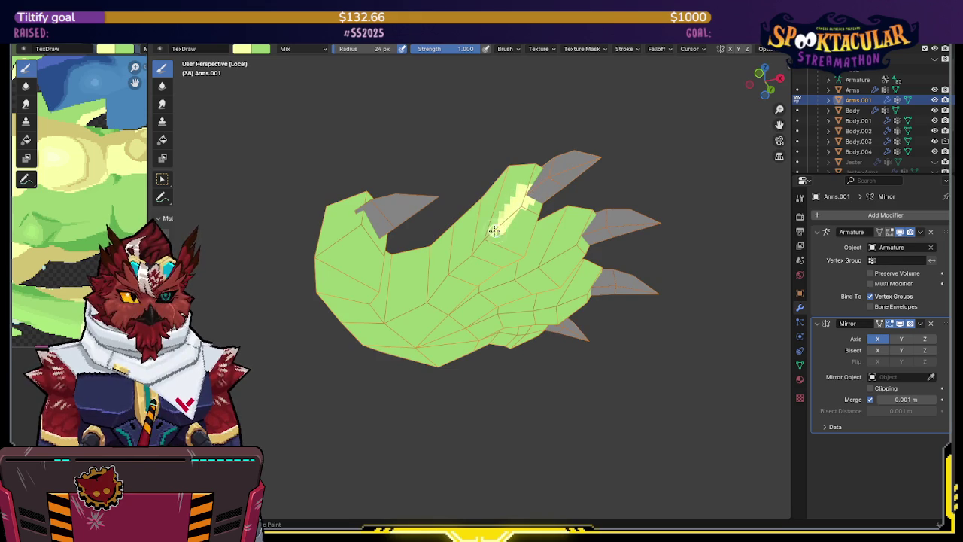
middle_click_drag(498, 225, 532, 222)
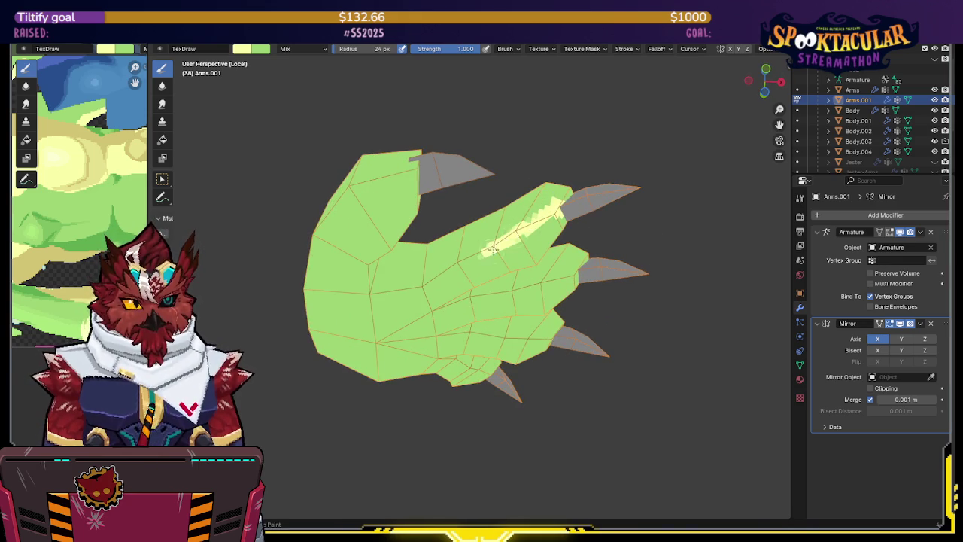
mouse_move(477, 246)
middle_mouse_down()
mouse_move(362, 241)
mouse_move(377, 236)
middle_mouse_up()
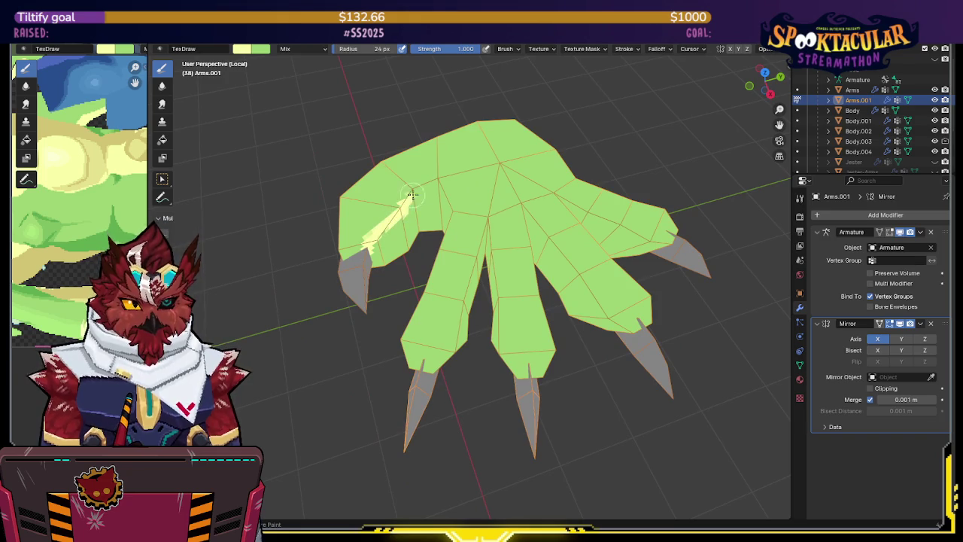
middle_click_drag(410, 197, 384, 224)
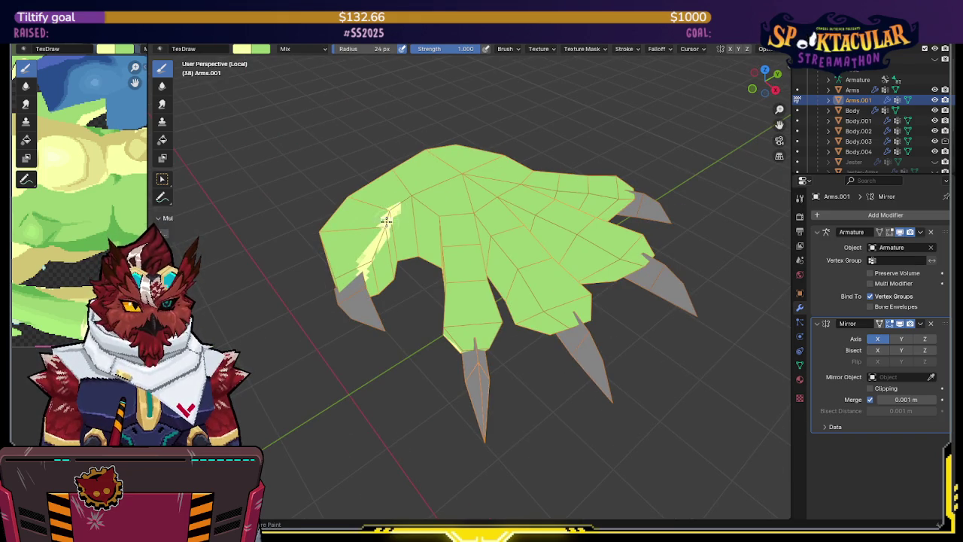
middle_click_drag(403, 208, 373, 232)
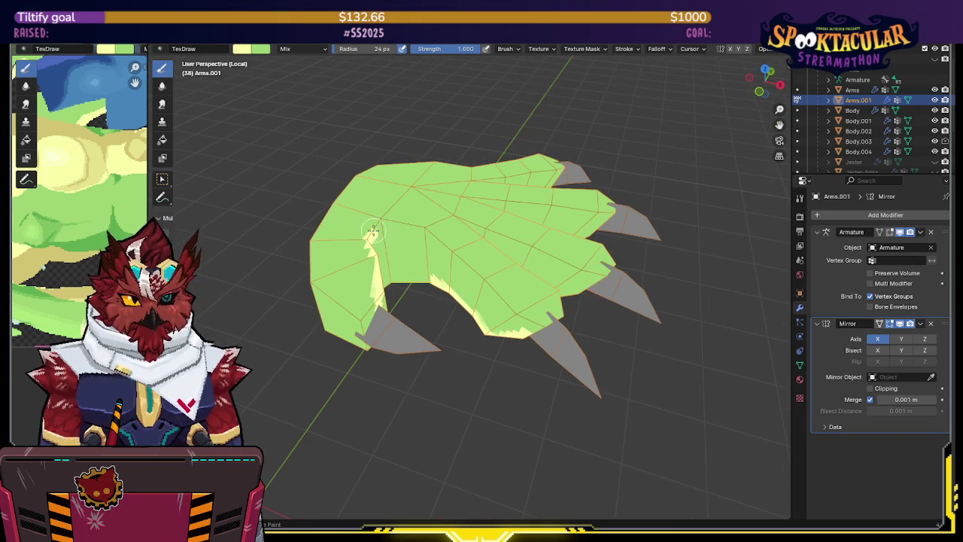
mouse_move(440, 285)
middle_mouse_down()
mouse_move(369, 258)
mouse_move(370, 269)
middle_mouse_up()
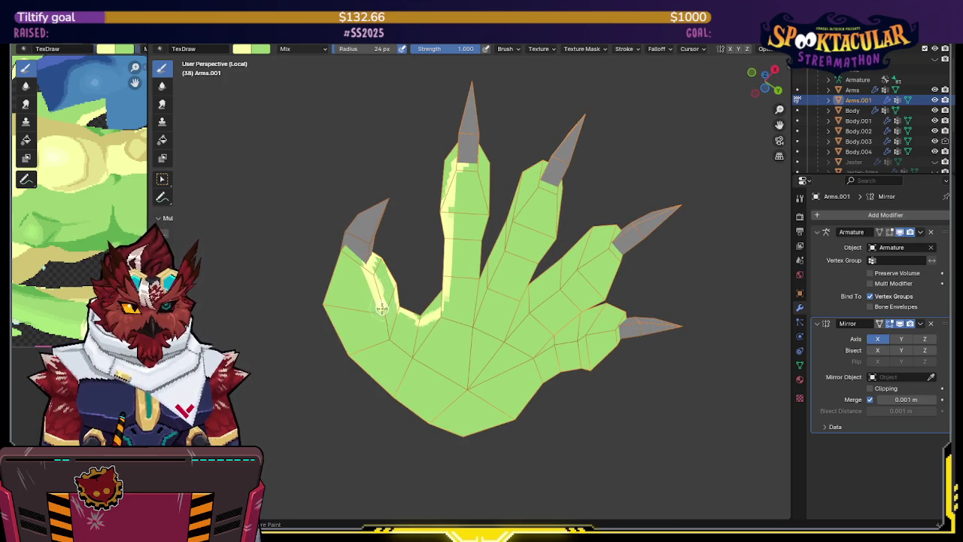
- Paint pale yellow strokes along the thumb's inner edge and across the back of the hand
left_click_drag(385, 321, 392, 380)
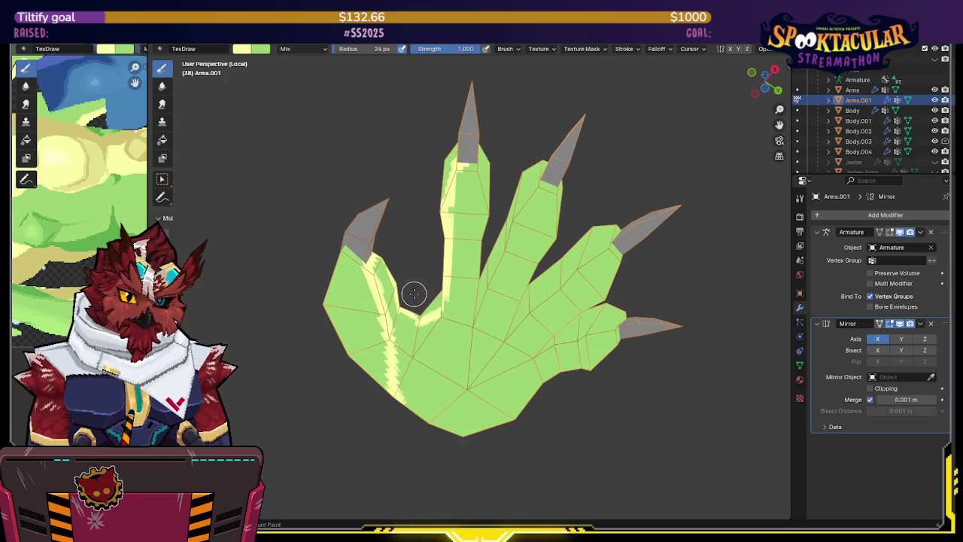
mouse_move(429, 276)
middle_mouse_down()
mouse_move(441, 263)
mouse_move(434, 233)
mouse_move(484, 215)
middle_mouse_up()
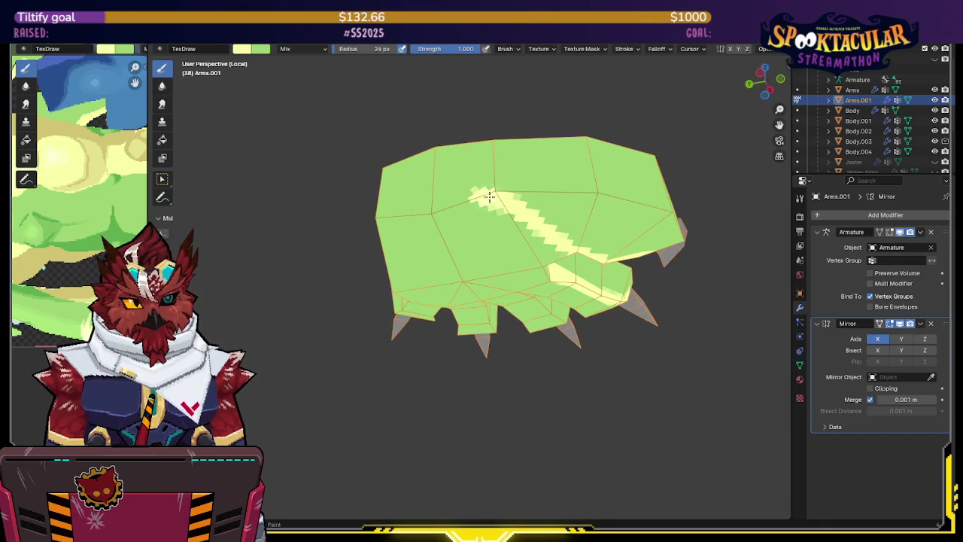
mouse_move(475, 195)
left_mouse_down()
mouse_move(446, 213)
mouse_move(421, 211)
left_mouse_up()
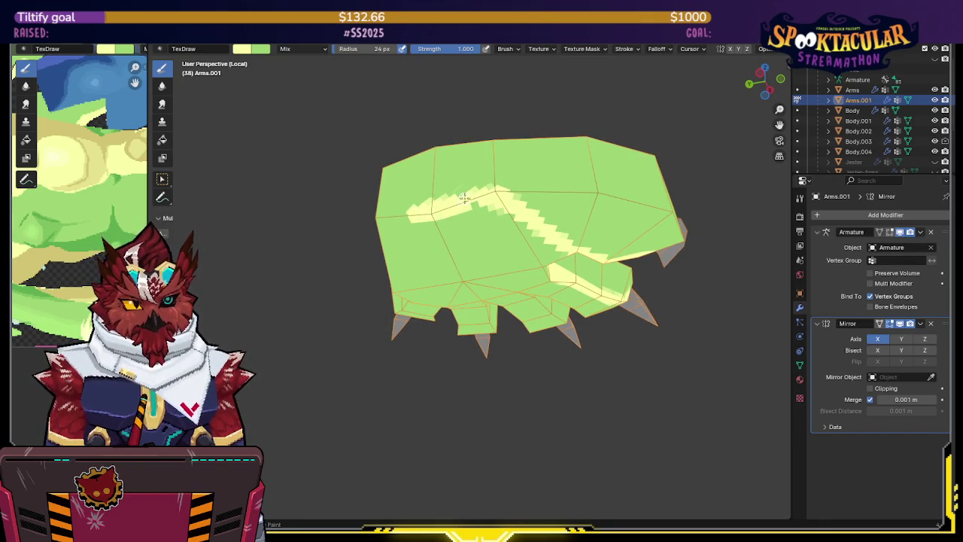
middle_click_drag(457, 199, 539, 216)
left_click_drag(572, 260, 544, 248)
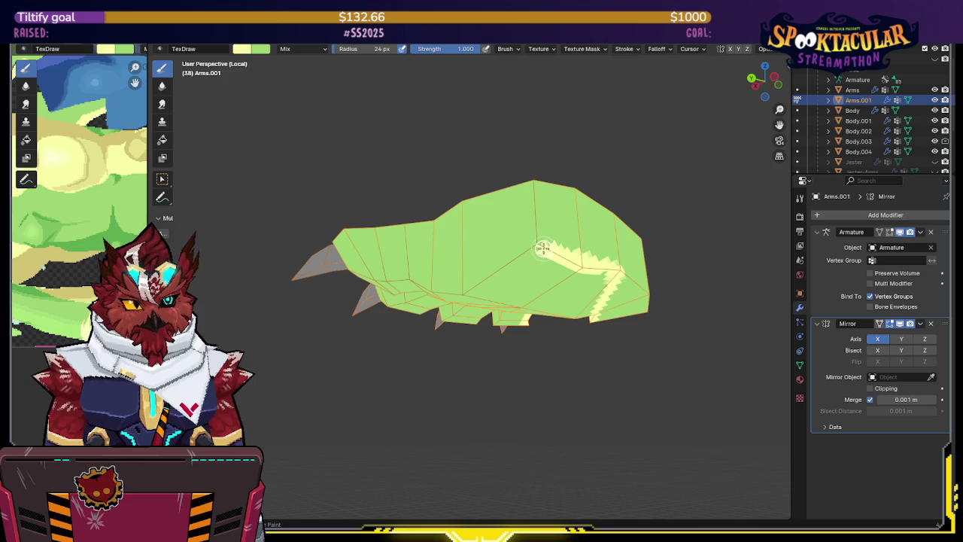
- Extend pale yellow stripes along the hand's edge and dab paint near the top finger
middle_click_drag(550, 232, 549, 229)
left_click_drag(551, 237, 520, 230)
mouse_move(527, 225)
middle_mouse_down()
mouse_move(547, 235)
mouse_move(545, 270)
mouse_move(430, 222)
mouse_move(443, 205)
middle_mouse_up()
left_click_drag(441, 201, 447, 196)
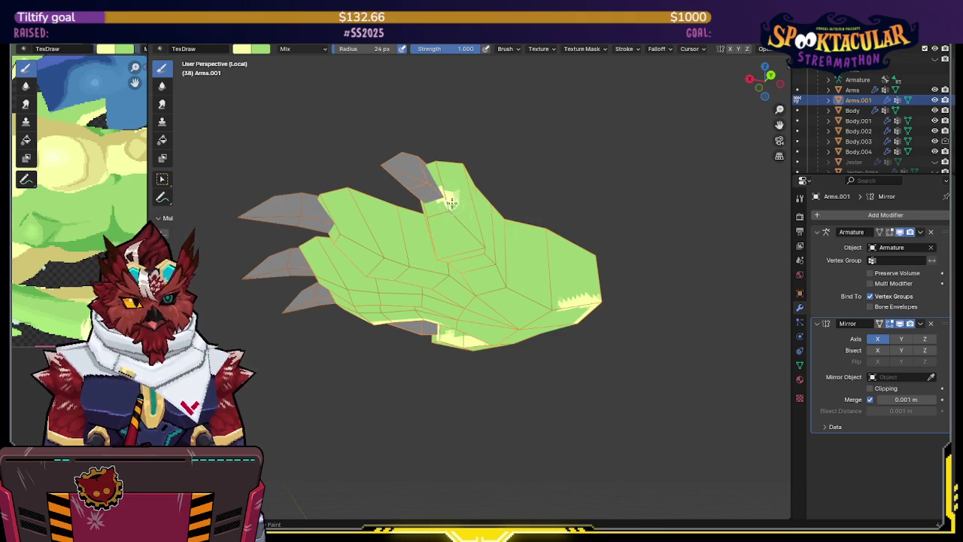
middle_click_drag(447, 197, 421, 202)
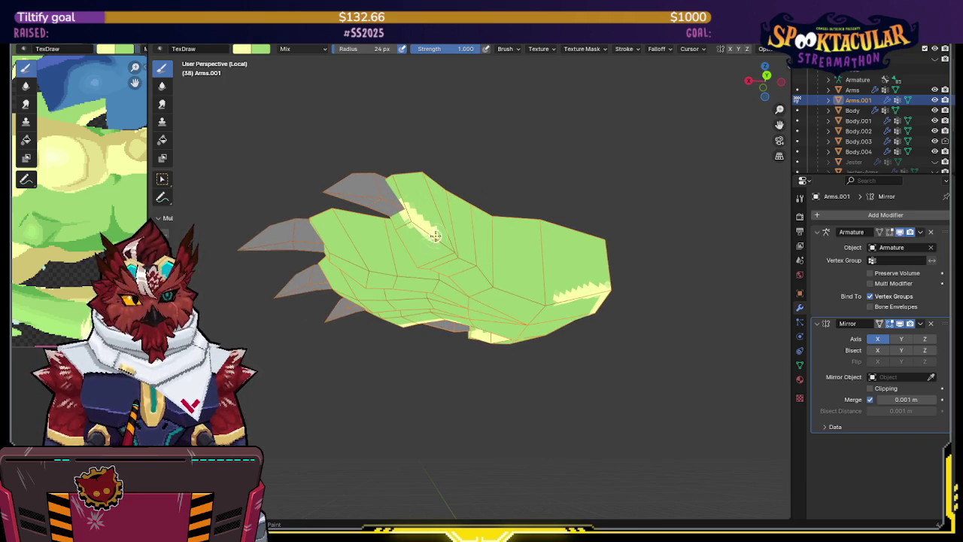
mouse_move(450, 250)
middle_mouse_down()
mouse_move(412, 234)
mouse_move(420, 253)
middle_mouse_up()
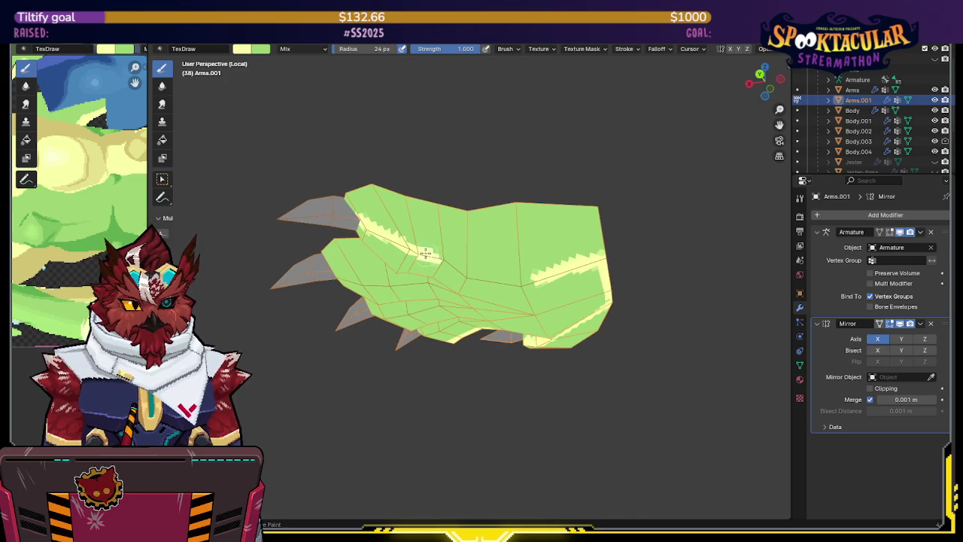
left_click_drag(457, 269, 546, 282)
mouse_move(550, 249)
middle_mouse_down()
mouse_move(629, 245)
mouse_move(550, 208)
mouse_move(563, 230)
mouse_move(585, 239)
mouse_move(572, 230)
mouse_move(579, 218)
mouse_move(565, 266)
mouse_move(540, 235)
middle_mouse_up()
- Paint a long pale yellow stripe across the palm
scroll(582, 211, "up", 2)
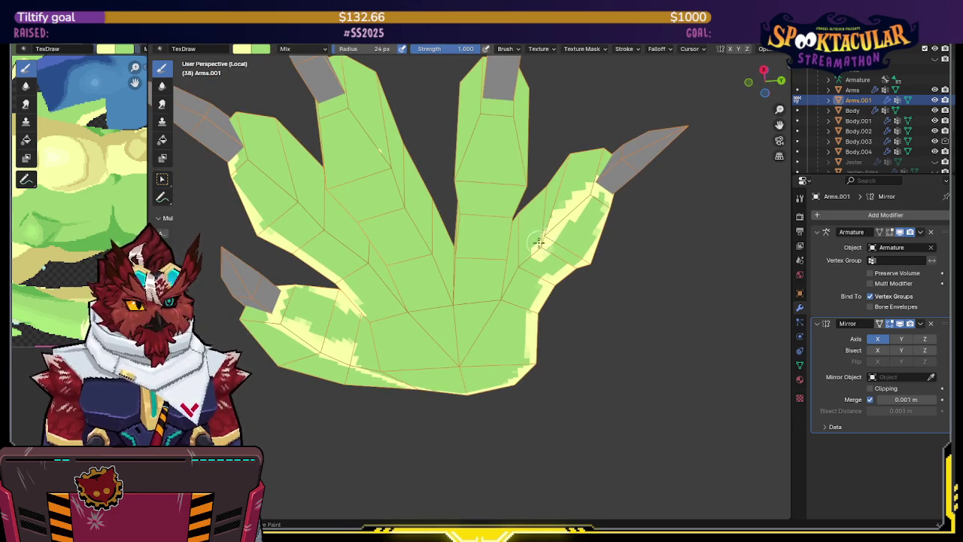
mouse_move(518, 265)
middle_mouse_down()
mouse_move(476, 268)
mouse_move(517, 281)
mouse_move(496, 278)
mouse_move(494, 297)
mouse_move(531, 261)
mouse_move(502, 292)
mouse_move(462, 262)
middle_mouse_up()
left_click_drag(449, 255, 403, 218)
middle_click_drag(446, 235, 403, 230)
mouse_move(404, 230)
left_mouse_down()
mouse_move(365, 224)
mouse_move(382, 230)
mouse_move(316, 188)
mouse_move(325, 186)
left_mouse_up()
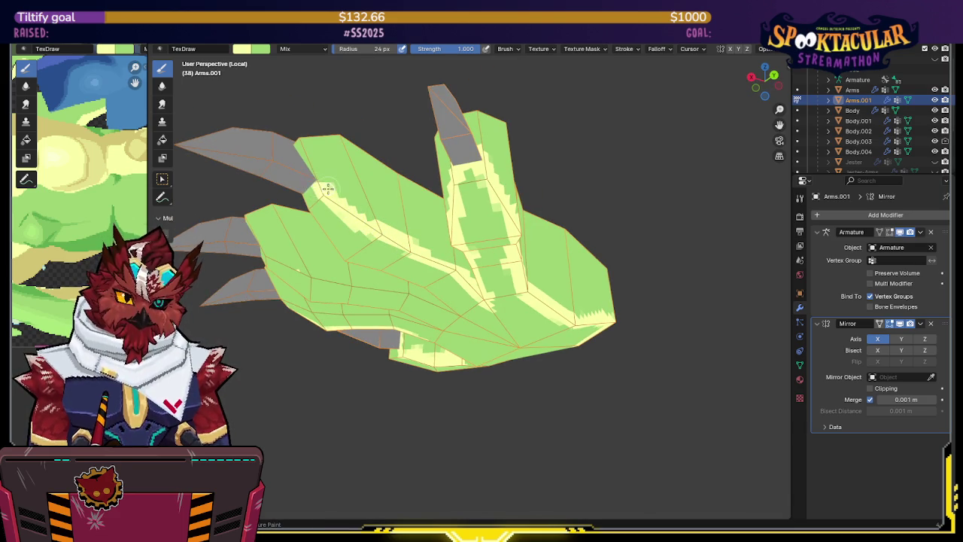
- Brush more pale yellow paint along the palm of the spread fingers, then save the file
middle_click_drag(357, 215, 448, 195)
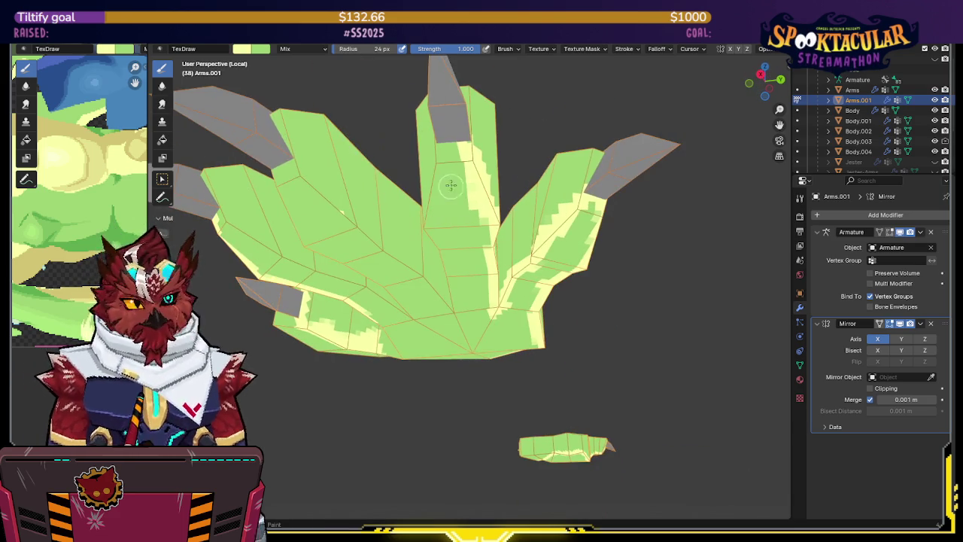
middle_click_drag(475, 145, 564, 195)
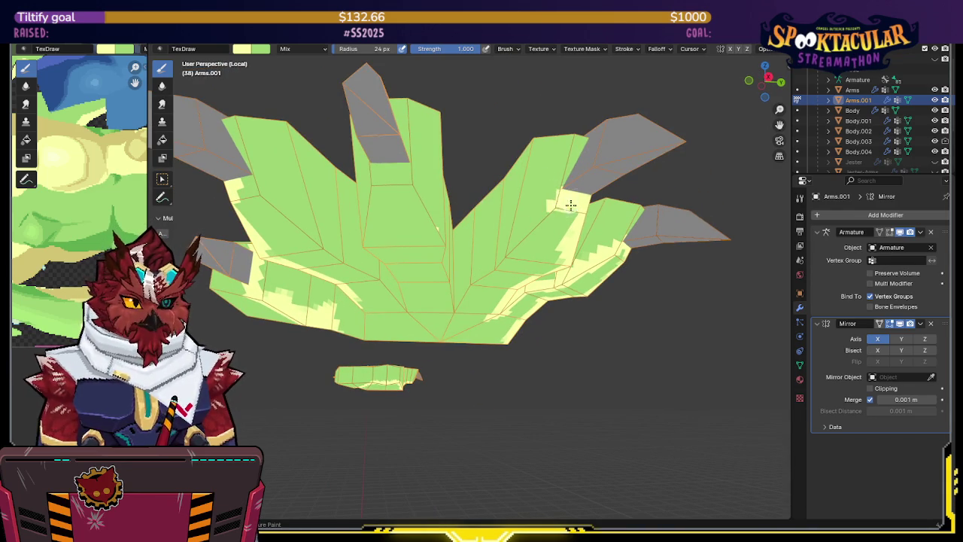
middle_click_drag(563, 205, 604, 228)
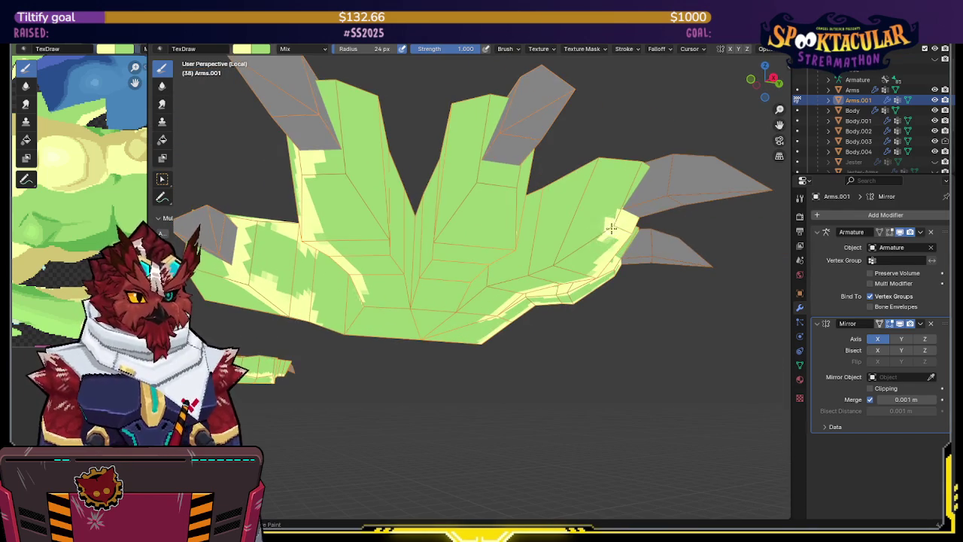
left_click_drag(604, 227, 563, 263)
middle_click_drag(562, 263, 560, 234)
key("ctrl+s")
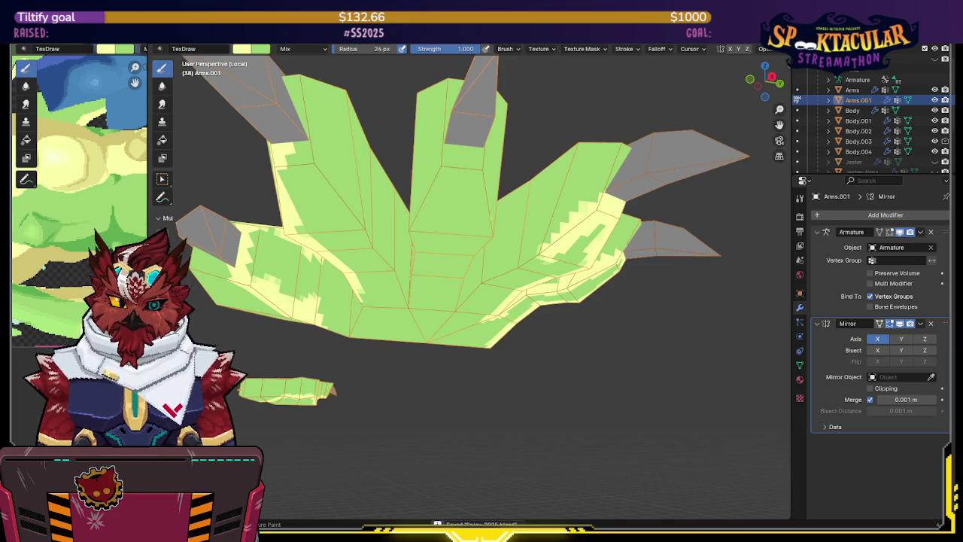
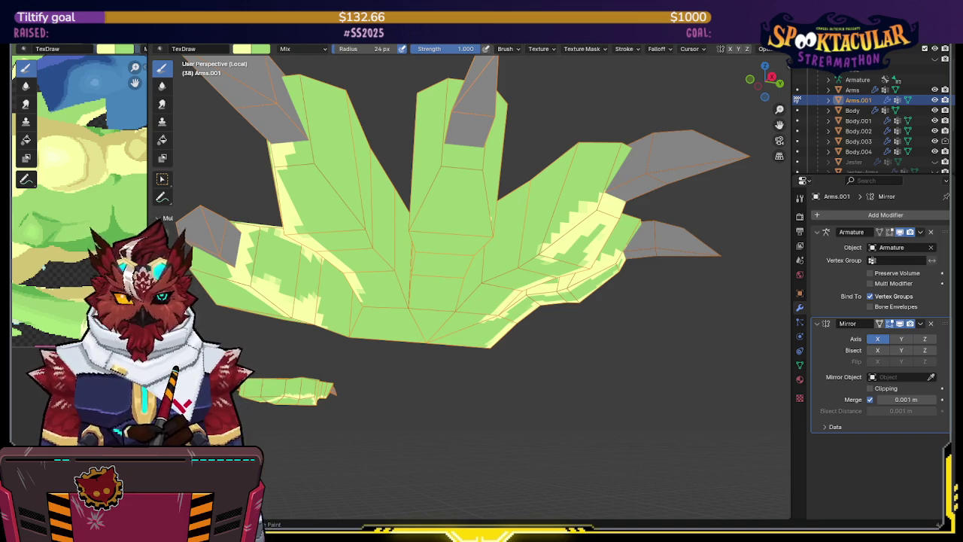
- Paint light-yellow highlights on the hand and along the left finger
middle_click_drag(475, 236, 480, 224)
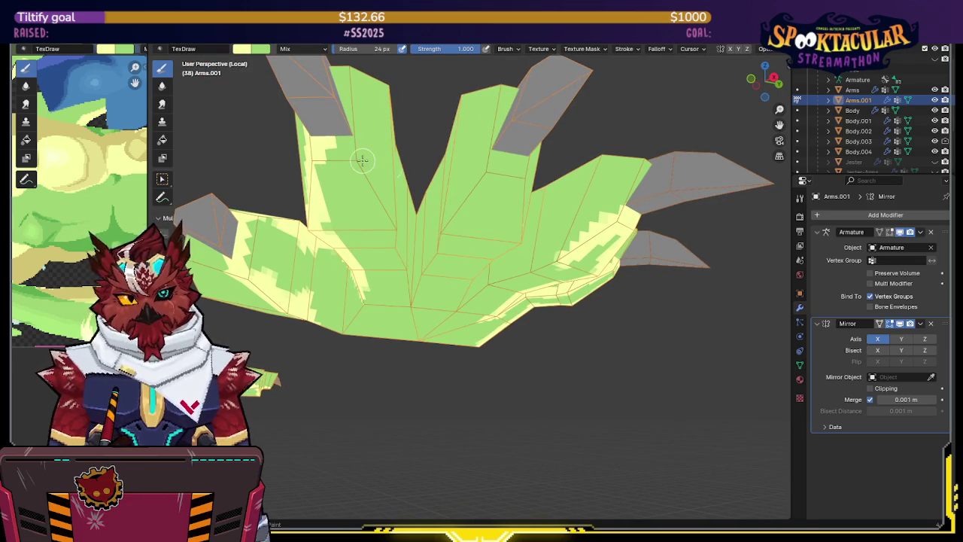
middle_click_drag(361, 159, 328, 193)
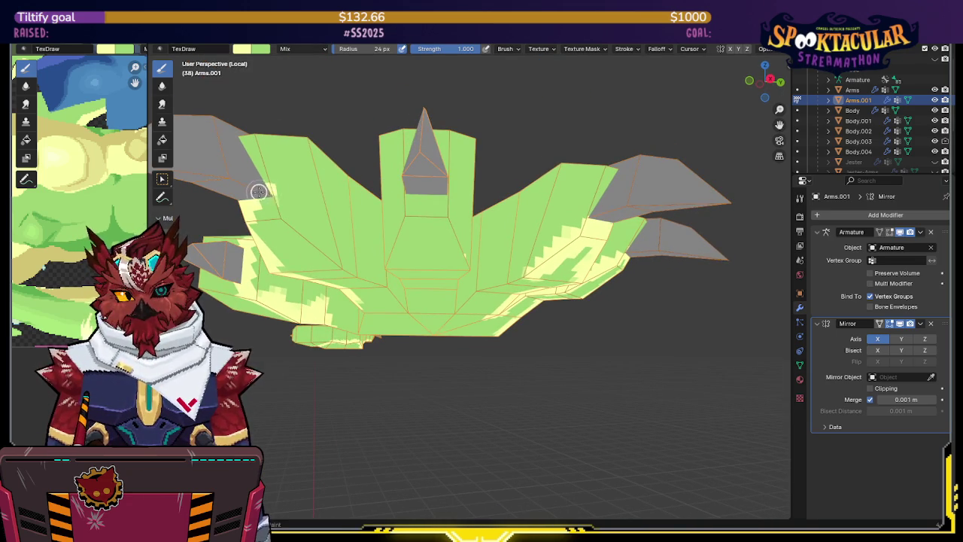
mouse_move(260, 191)
left_mouse_down()
mouse_move(287, 221)
mouse_move(275, 215)
left_mouse_up()
middle_click_drag(275, 215, 467, 147)
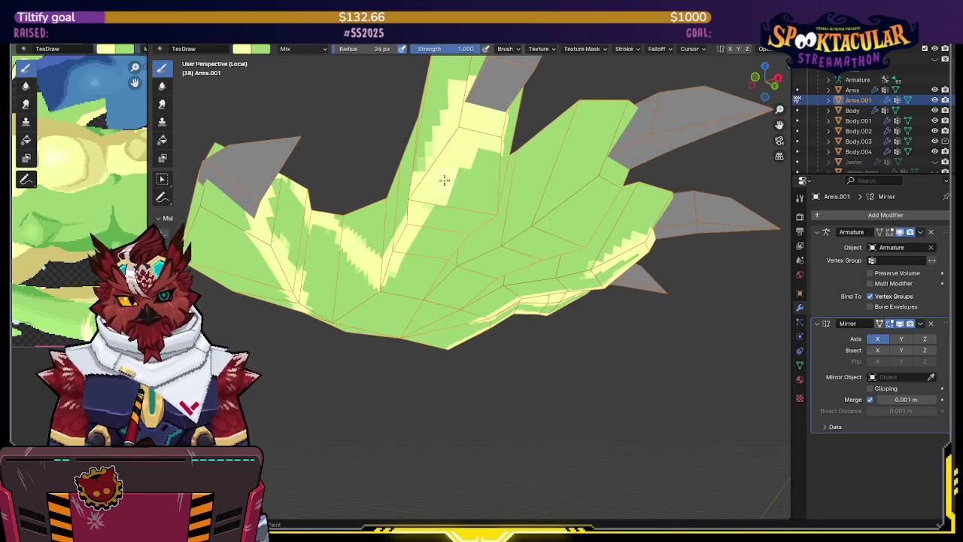
middle_click_drag(371, 215, 304, 279)
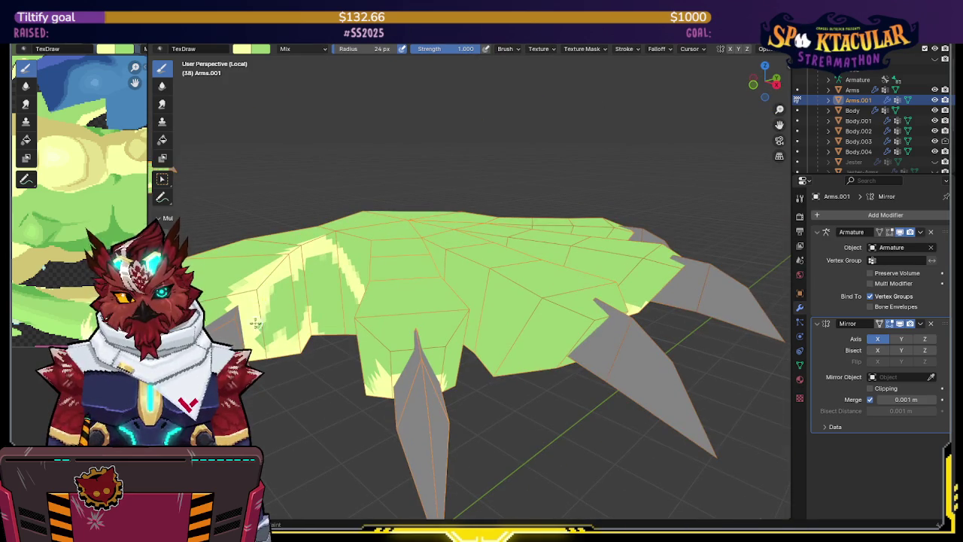
mouse_move(277, 336)
left_mouse_down()
mouse_move(311, 295)
mouse_move(275, 291)
left_mouse_up()
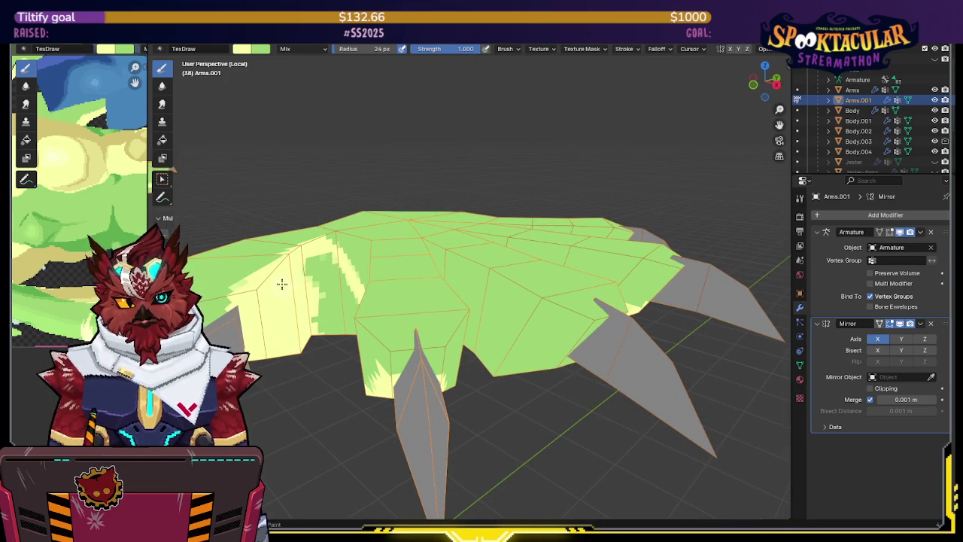
middle_click_drag(275, 290, 322, 264)
mouse_move(323, 265)
left_mouse_down()
mouse_move(318, 344)
mouse_move(369, 339)
mouse_move(381, 308)
left_mouse_up()
- Spread yellow along the left finger, then add a green stroke across it
mouse_move(382, 308)
middle_mouse_down()
mouse_move(320, 242)
mouse_move(318, 206)
middle_mouse_up()
mouse_move(319, 226)
left_mouse_down()
mouse_move(298, 249)
mouse_move(288, 297)
mouse_move(324, 261)
mouse_move(380, 238)
left_mouse_up()
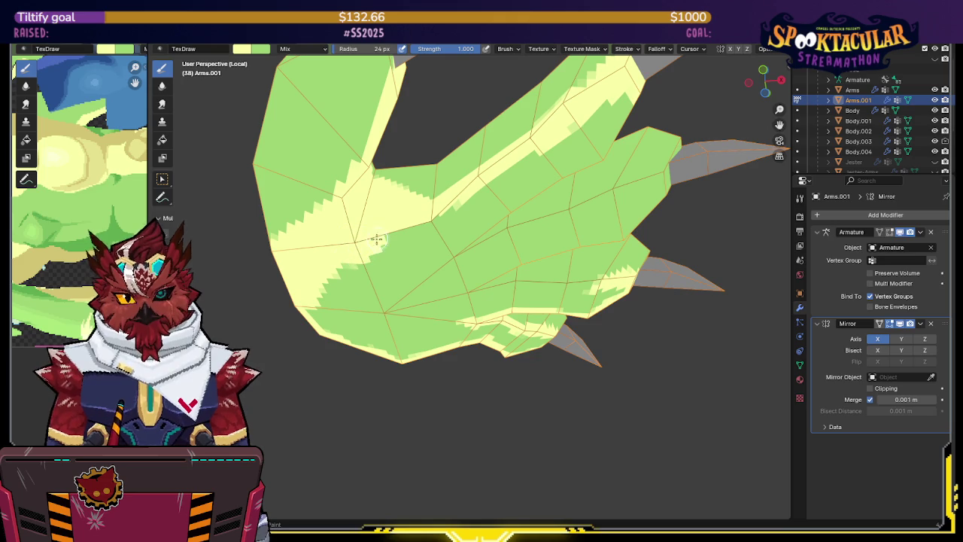
left_click_drag(450, 211, 419, 217)
middle_click_drag(527, 166, 324, 215)
mouse_move(256, 199)
left_mouse_down()
mouse_move(290, 245)
mouse_move(305, 242)
mouse_move(367, 295)
left_mouse_up()
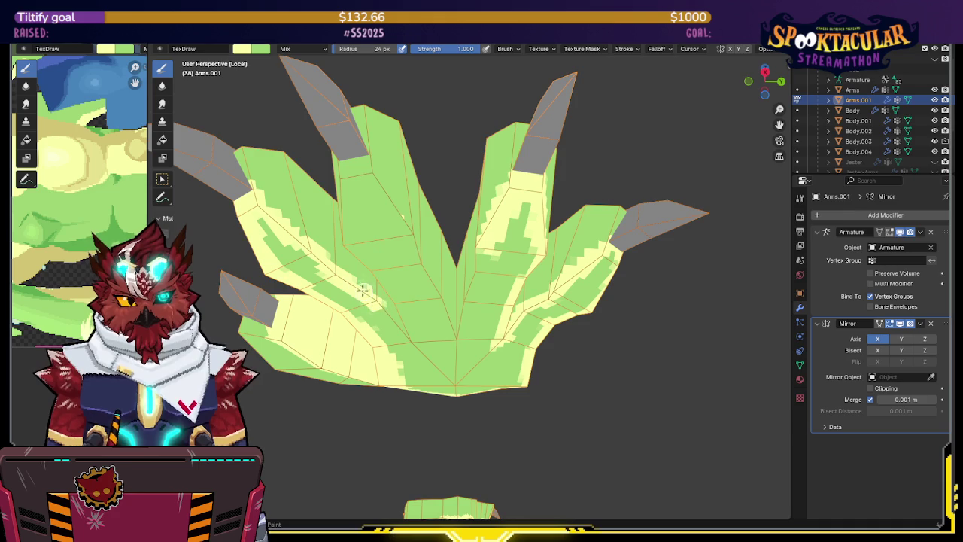
- Paint light-yellow streaks up the green finger
middle_click_drag(388, 313, 396, 305)
mouse_move(406, 339)
middle_mouse_down()
mouse_move(436, 311)
mouse_move(409, 317)
middle_mouse_up()
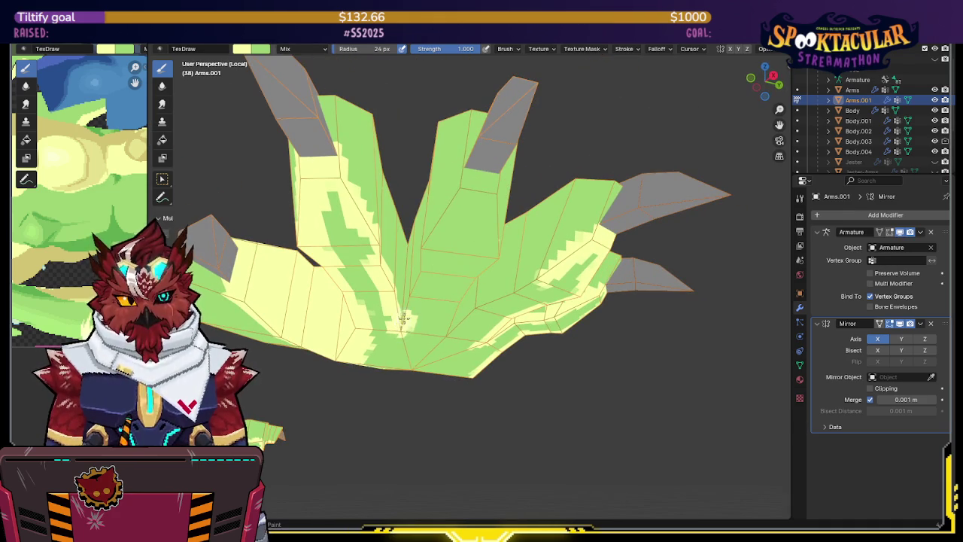
middle_click_drag(407, 302, 432, 274)
left_click_drag(449, 265, 469, 239)
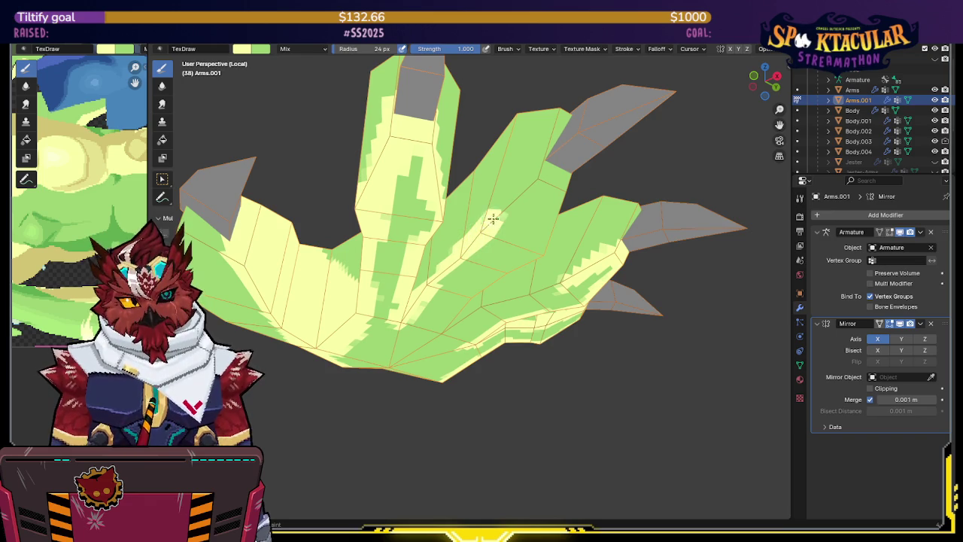
middle_click_drag(489, 221, 548, 216)
left_click_drag(496, 222, 505, 201)
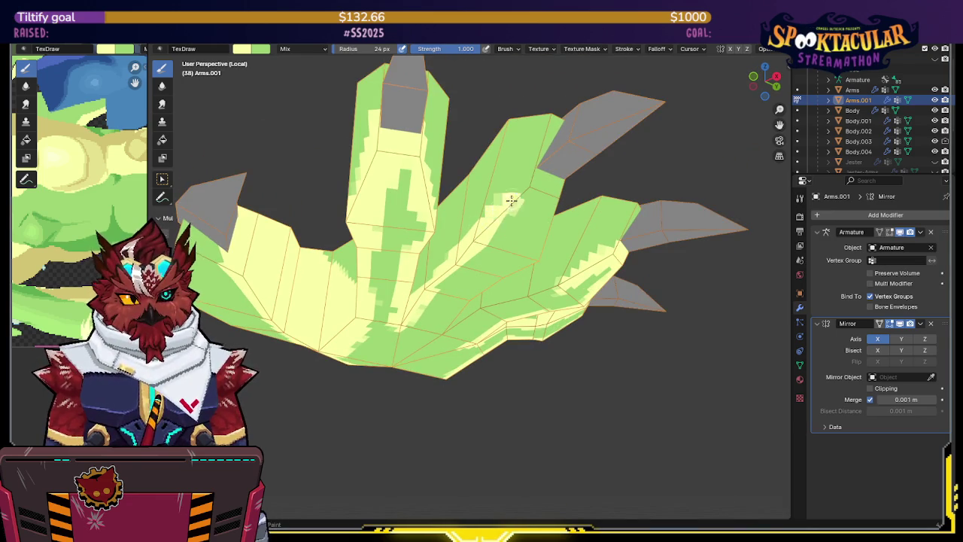
- Add light-yellow patches over the green hand from above
mouse_move(531, 184)
middle_mouse_down()
mouse_move(543, 182)
mouse_move(369, 203)
middle_mouse_up()
left_click_drag(311, 257, 366, 304)
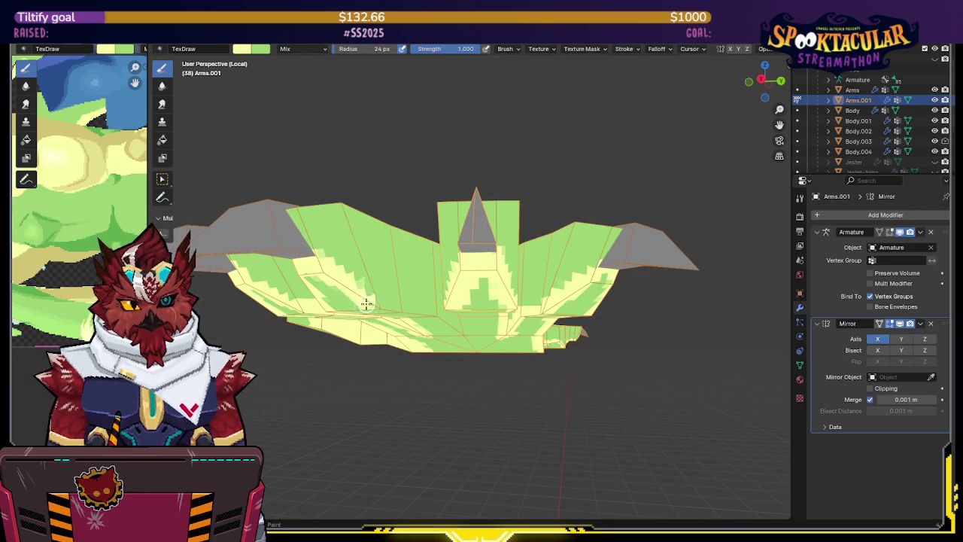
middle_click_drag(365, 294, 331, 252)
left_click_drag(331, 252, 472, 343)
- Sweep light yellow across the palm and up the index and middle fingers
middle_click_drag(472, 343, 447, 325)
mouse_move(448, 325)
left_mouse_down()
mouse_move(450, 343)
mouse_move(322, 182)
left_mouse_up()
middle_click_drag(322, 182, 422, 154)
mouse_move(423, 154)
left_mouse_down()
mouse_move(415, 317)
mouse_move(387, 327)
mouse_move(347, 259)
mouse_move(316, 146)
mouse_move(361, 268)
mouse_move(339, 245)
left_mouse_up()
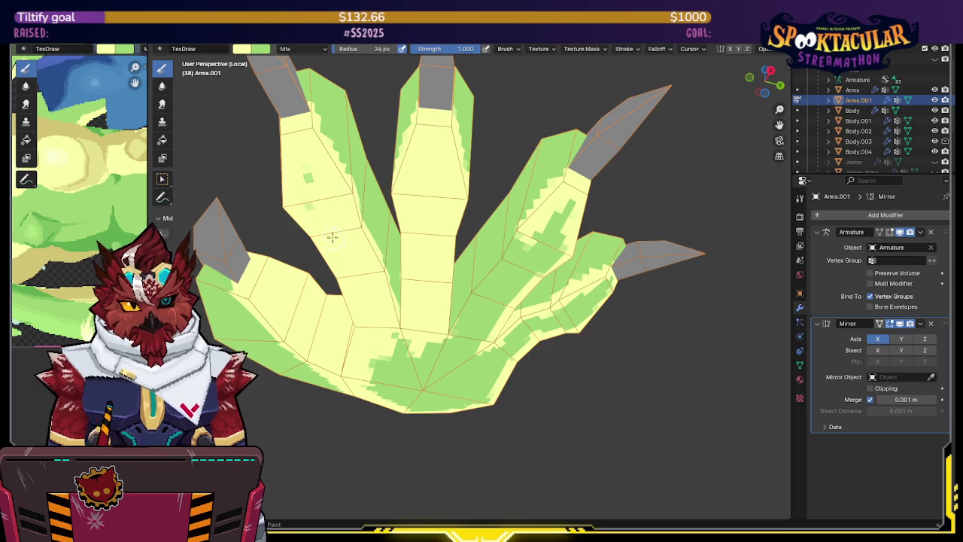
mouse_move(421, 186)
middle_mouse_down()
mouse_move(434, 198)
mouse_move(398, 202)
middle_mouse_up()
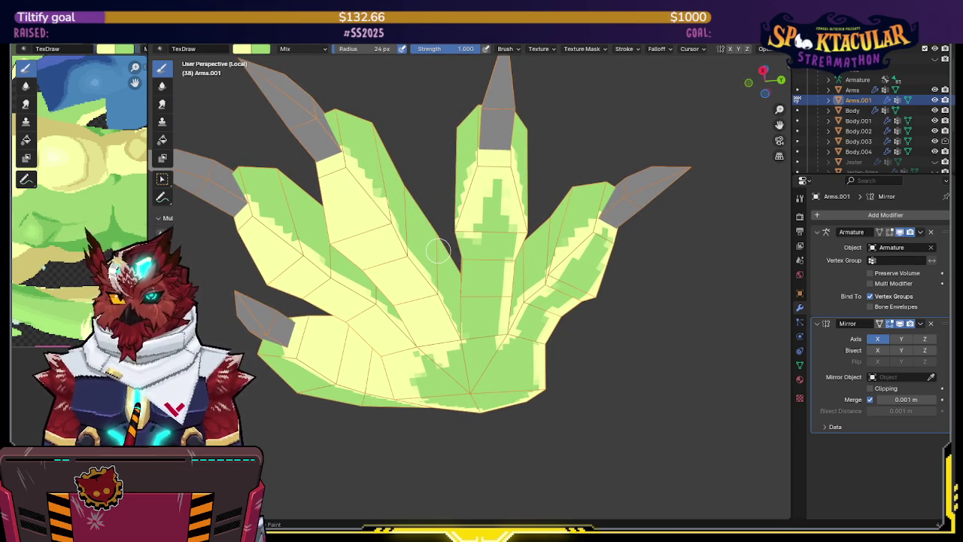
mouse_move(322, 279)
middle_mouse_down()
mouse_move(510, 242)
mouse_move(586, 211)
mouse_move(561, 252)
middle_mouse_up()
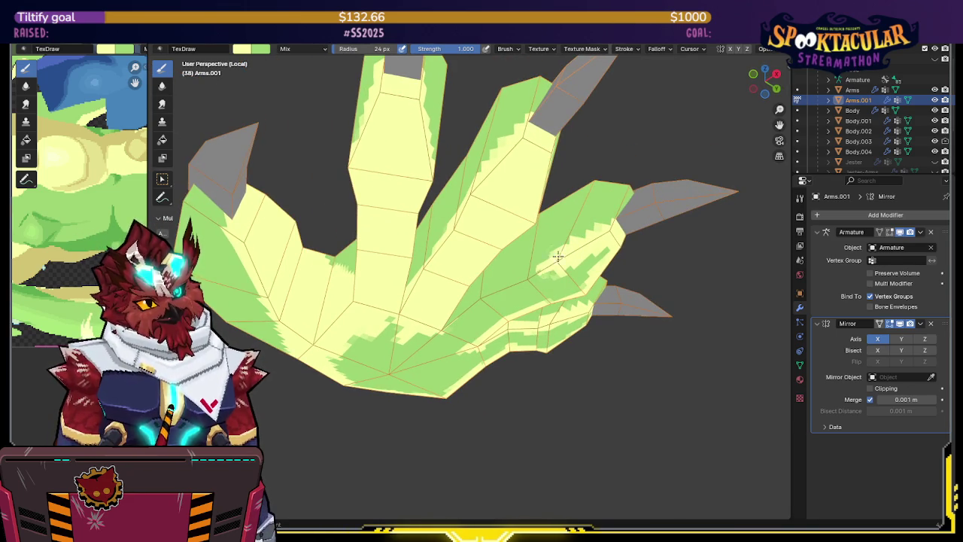
middle_click_drag(519, 282, 449, 316)
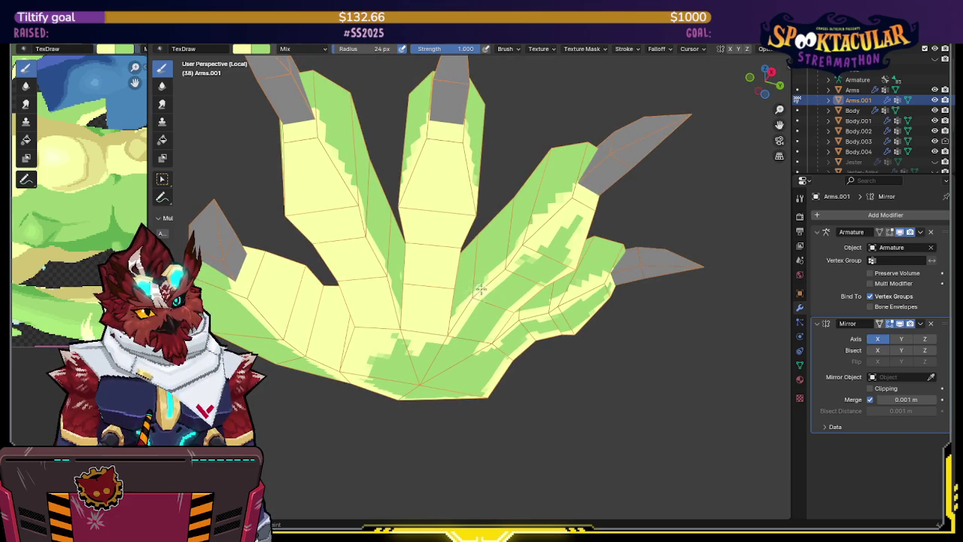
mouse_move(492, 280)
middle_mouse_down()
mouse_move(512, 249)
mouse_move(501, 248)
mouse_move(499, 228)
middle_mouse_up()
- Cover the leftover green patches on the middle finger, right finger and palm with yellow
mouse_move(490, 256)
left_mouse_down()
mouse_move(500, 240)
mouse_move(470, 290)
mouse_move(471, 339)
mouse_move(492, 343)
left_mouse_up()
mouse_move(492, 343)
middle_mouse_down()
mouse_move(501, 282)
mouse_move(452, 295)
mouse_move(464, 293)
mouse_move(463, 318)
mouse_move(477, 286)
mouse_move(460, 348)
middle_mouse_up()
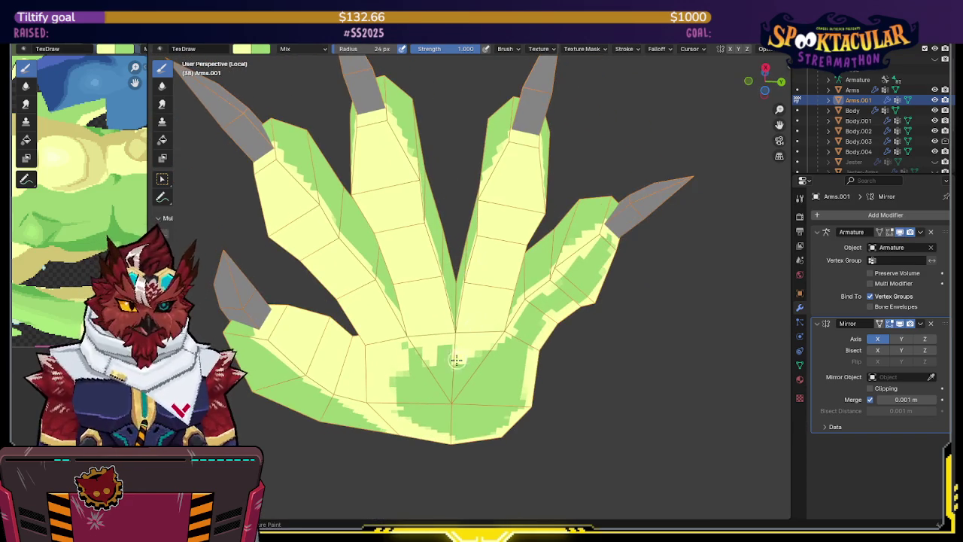
mouse_move(503, 291)
middle_mouse_down()
mouse_move(481, 268)
mouse_move(473, 327)
mouse_move(492, 243)
middle_mouse_up()
mouse_move(544, 160)
left_mouse_down()
mouse_move(542, 210)
mouse_move(555, 226)
mouse_move(530, 234)
mouse_move(525, 276)
mouse_move(550, 271)
mouse_move(489, 391)
mouse_move(473, 401)
left_mouse_up()
mouse_move(473, 402)
middle_mouse_down()
mouse_move(432, 252)
mouse_move(369, 241)
mouse_move(440, 290)
middle_mouse_up()
mouse_move(440, 290)
left_mouse_down()
mouse_move(497, 315)
mouse_move(530, 348)
left_mouse_up()
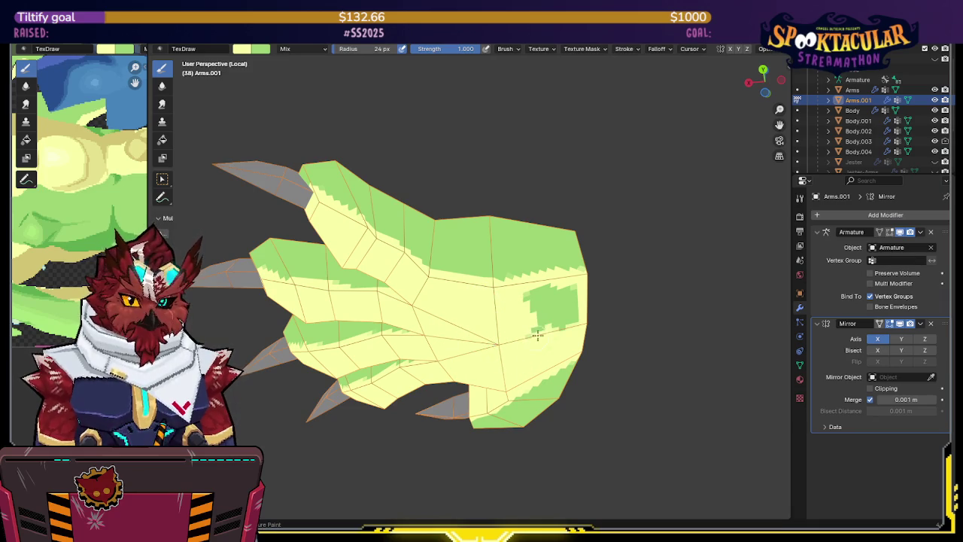
middle_click_drag(530, 347, 505, 301)
mouse_move(554, 231)
left_mouse_down()
mouse_move(498, 272)
mouse_move(584, 269)
mouse_move(558, 307)
left_mouse_up()
mouse_move(546, 242)
middle_mouse_down()
mouse_move(490, 249)
mouse_move(501, 237)
mouse_move(496, 273)
mouse_move(525, 292)
mouse_move(516, 286)
middle_mouse_up()
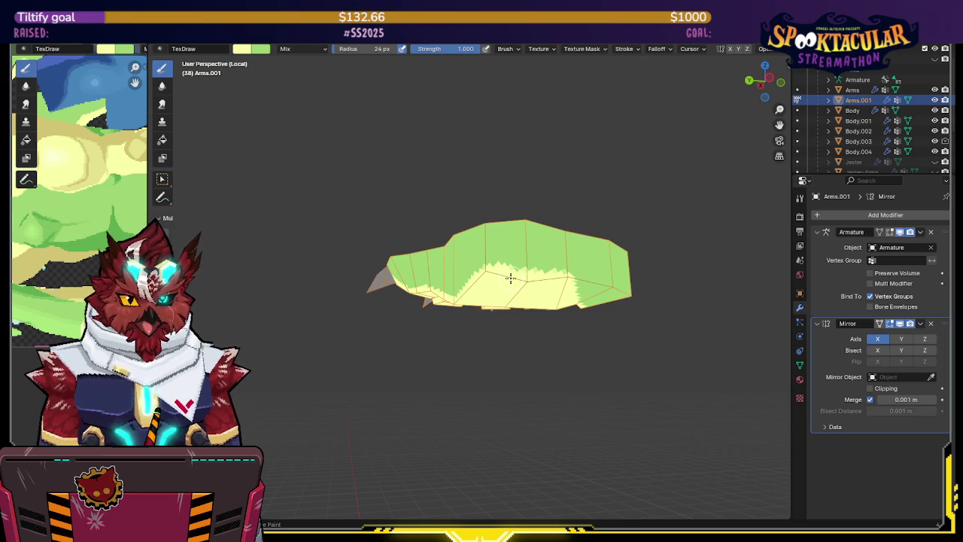
mouse_move(517, 263)
middle_mouse_down()
mouse_move(506, 238)
mouse_move(572, 228)
middle_mouse_up()
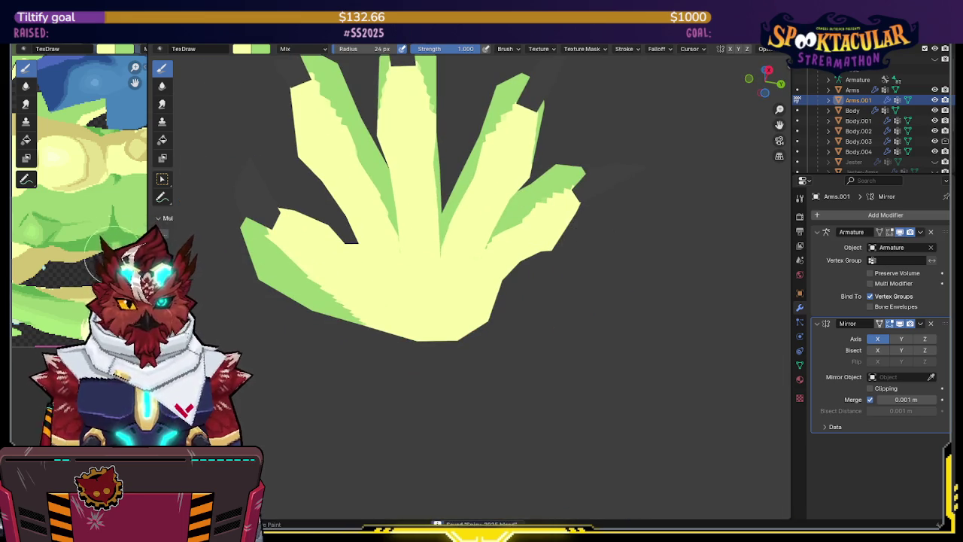
- Enlarge the texture image view and swap paint colours while viewing the hand's green back
scroll(113, 231, "down", 2)
scroll(113, 231, "down", 2)
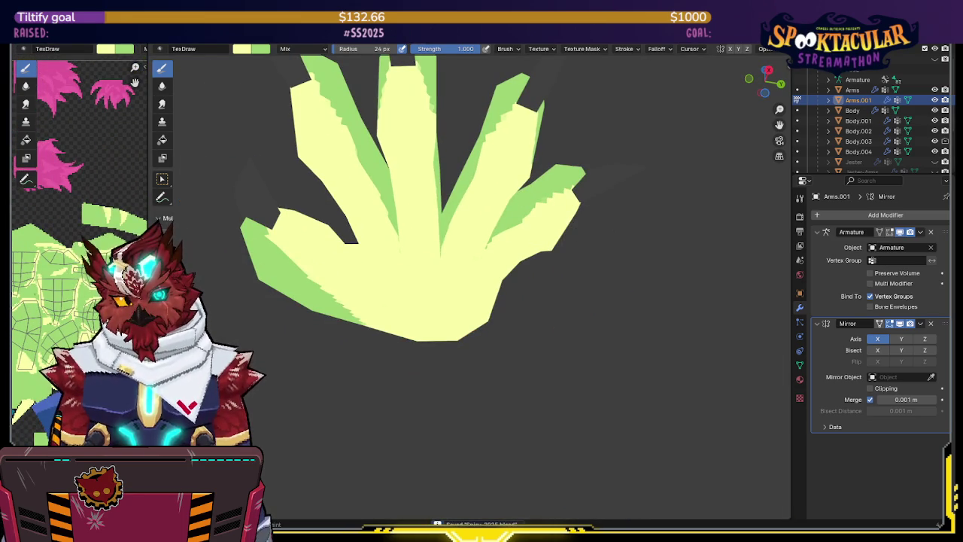
left_click_drag(149, 263, 192, 263)
scroll(98, 188, "up", 2)
scroll(98, 188, "up", 2)
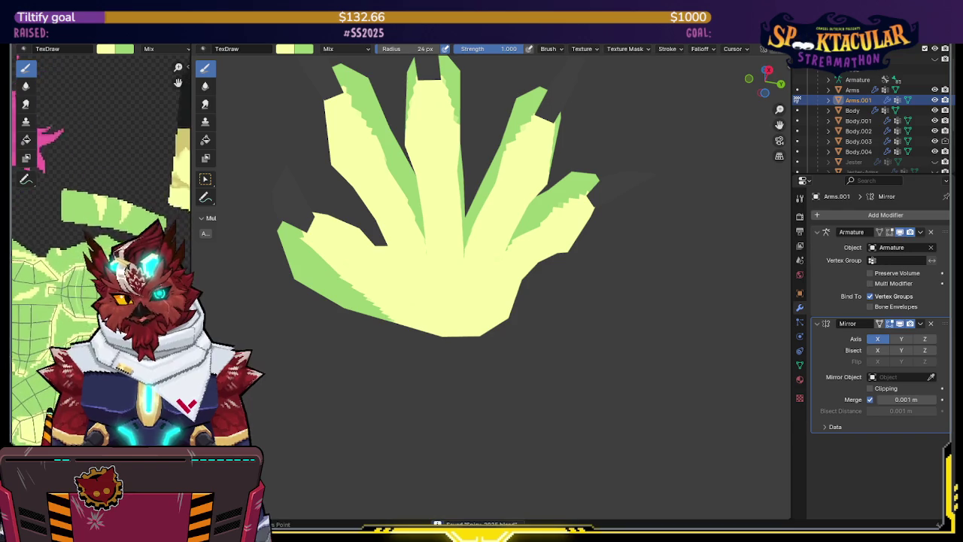
scroll(98, 189, "up", 2)
mouse_move(452, 200)
middle_mouse_down()
mouse_move(447, 329)
mouse_move(433, 316)
middle_mouse_up()
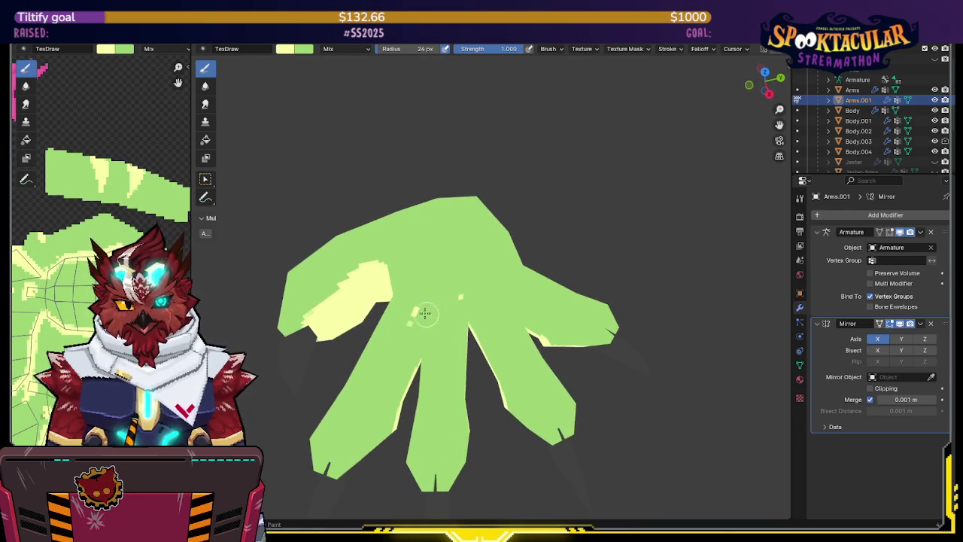
key("x")
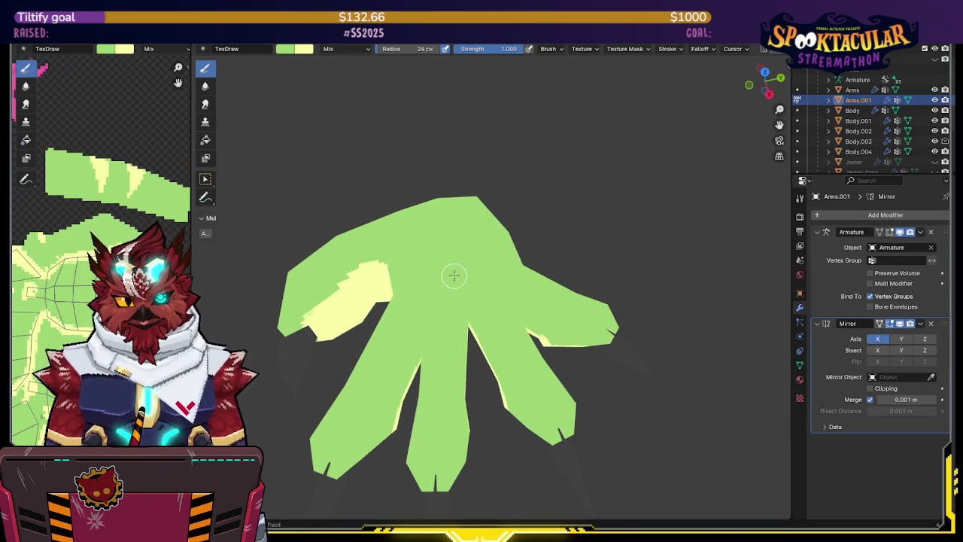
mouse_move(446, 273)
middle_mouse_down()
mouse_move(537, 251)
mouse_move(290, 296)
middle_mouse_up()
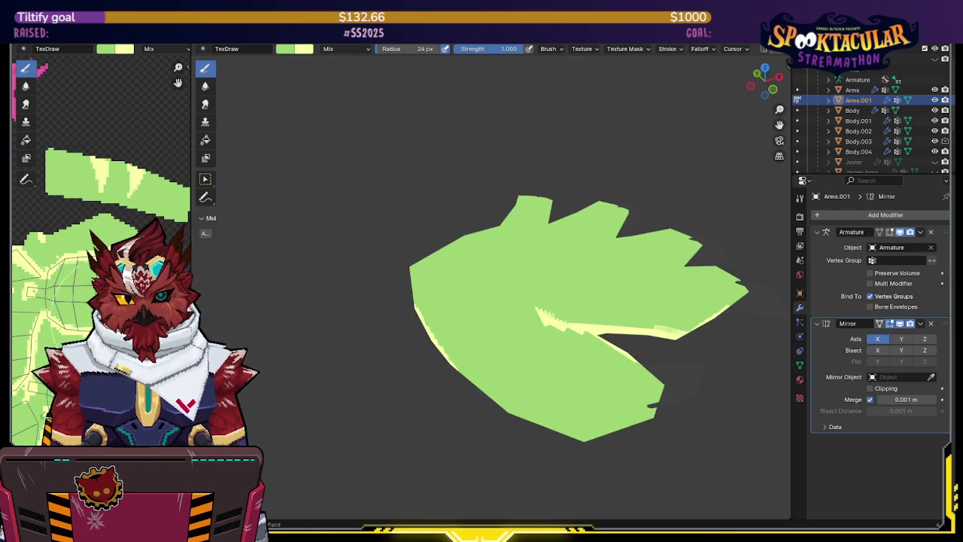
- Pan the texture image to find the hand's UV islands, with the brush shrunk to 8 px
middle_click_drag(76, 188, 135, 180)
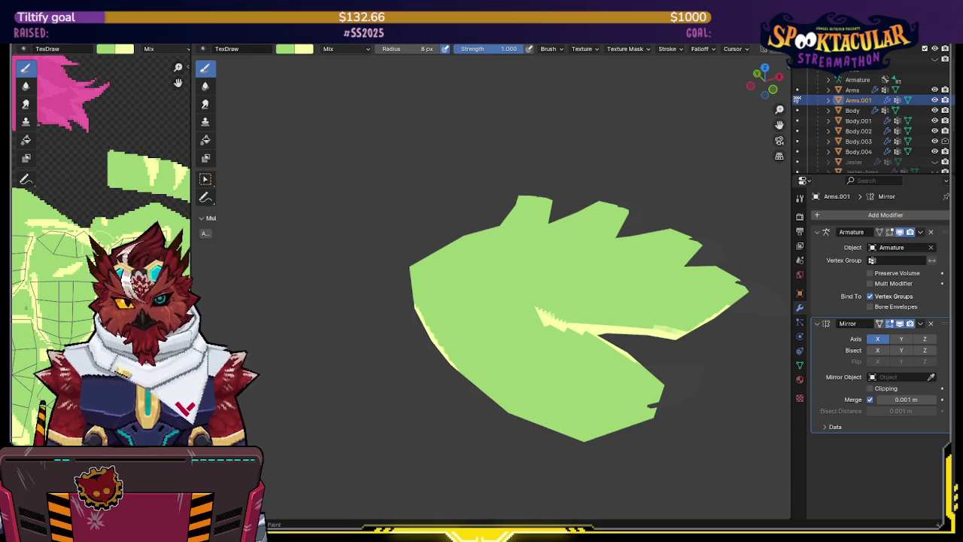
key("x")
mouse_move(98, 196)
middle_mouse_down()
mouse_move(112, 147)
mouse_move(105, 188)
mouse_move(142, 192)
middle_mouse_up()
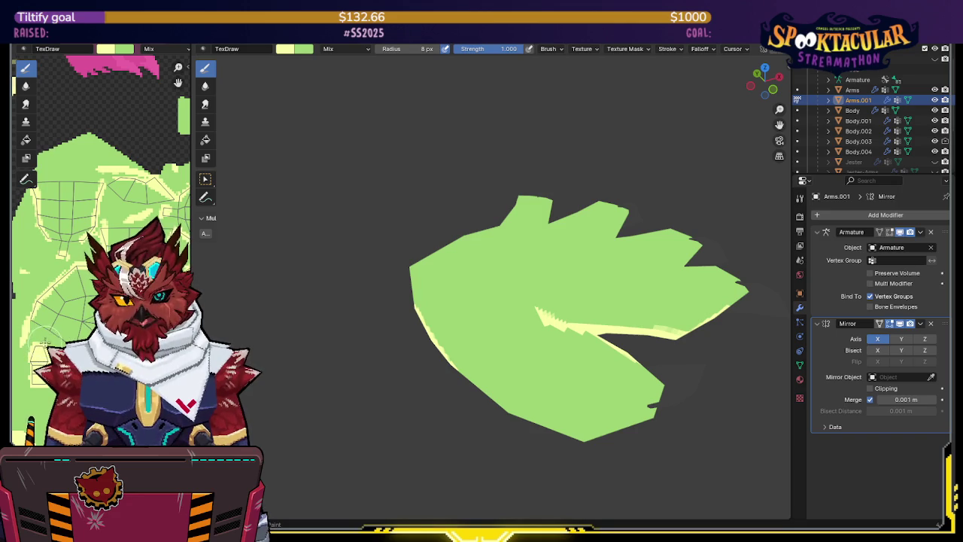
middle_click_drag(64, 276, 73, 296)
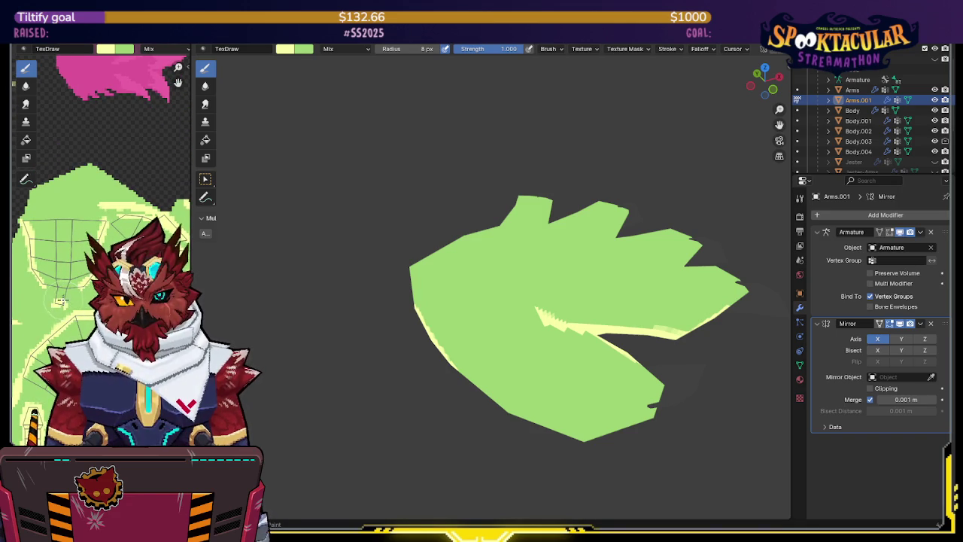
mouse_move(72, 299)
middle_mouse_down()
mouse_move(81, 286)
mouse_move(63, 316)
middle_mouse_up()
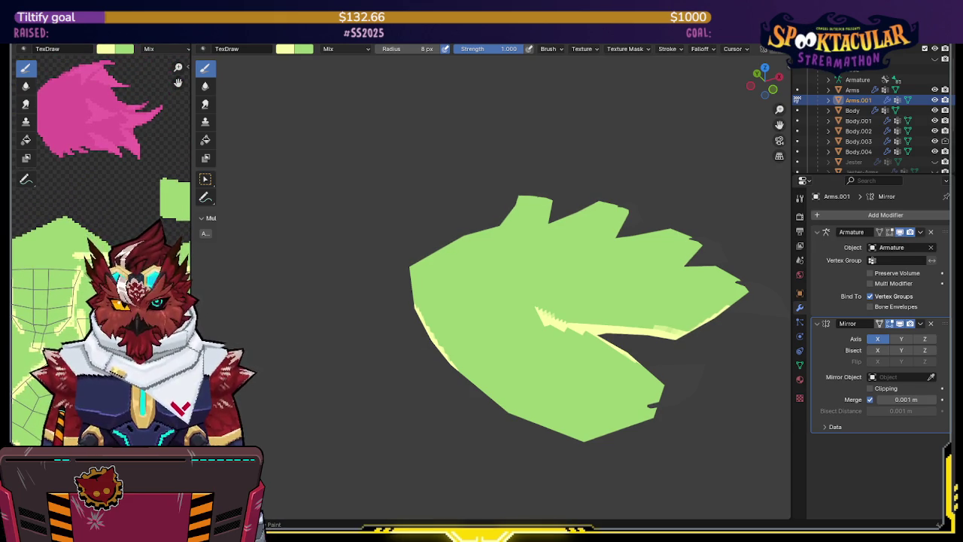
middle_click_drag(101, 301, 33, 331)
key("x")
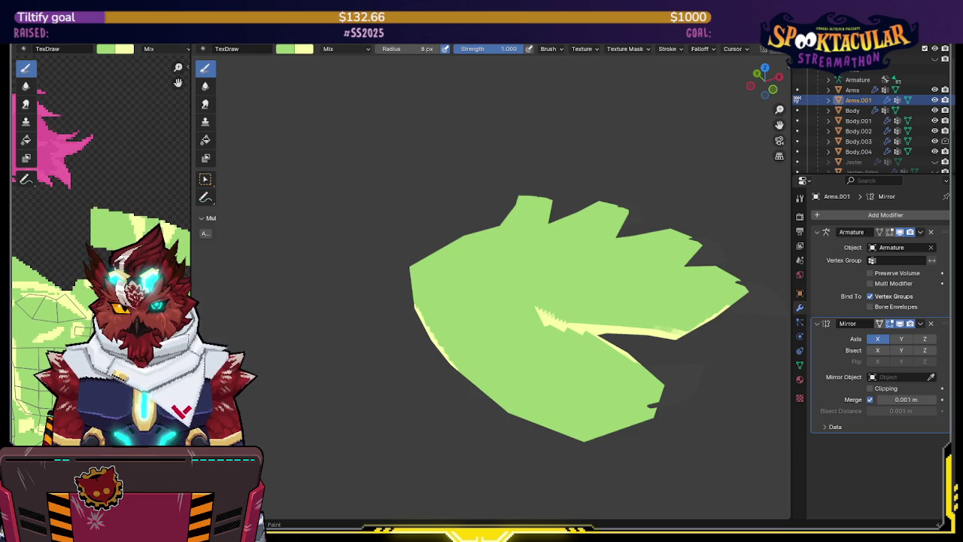
middle_click_drag(101, 331, 101, 286)
key("x")
- Save the .blend file with Ctrl+S and orbit around the hand mesh
key("ctrl+s")
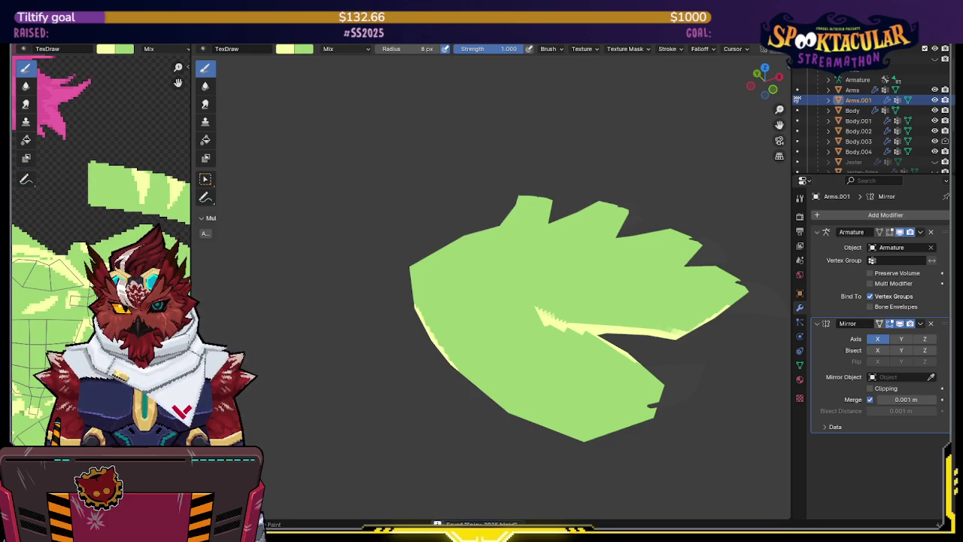
middle_click_drag(101, 286, 100, 331)
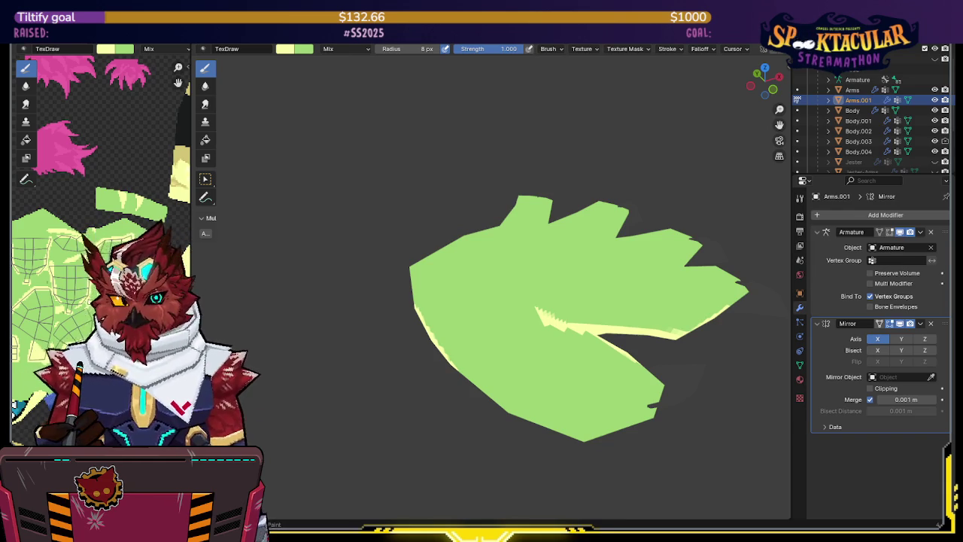
mouse_move(535, 244)
middle_mouse_down()
mouse_move(476, 173)
mouse_move(474, 283)
mouse_move(489, 266)
mouse_move(458, 216)
mouse_move(484, 204)
mouse_move(555, 200)
mouse_move(560, 265)
mouse_move(602, 251)
middle_mouse_up()
scroll(458, 216, "down", 5)
scroll(602, 251, "up", 5)
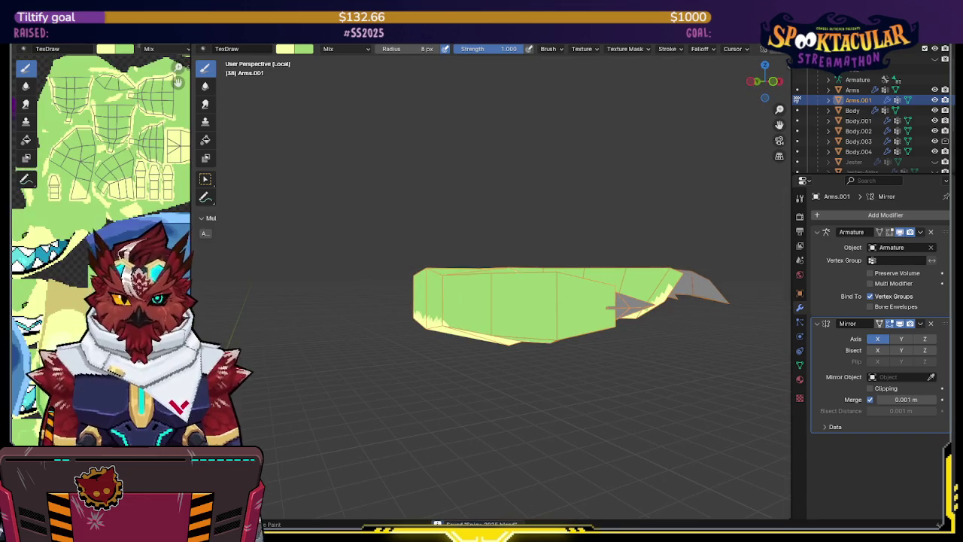
- Set the brush radius to 23 px and switch to the Fill tool, undoing a trial palm fill
mouse_move(315, 284)
middle_mouse_down()
mouse_move(413, 261)
mouse_move(459, 267)
mouse_move(451, 273)
mouse_move(355, 202)
mouse_move(385, 244)
mouse_move(368, 244)
mouse_move(428, 233)
mouse_move(394, 209)
middle_mouse_up()
key("f")
left_click(385, 245)
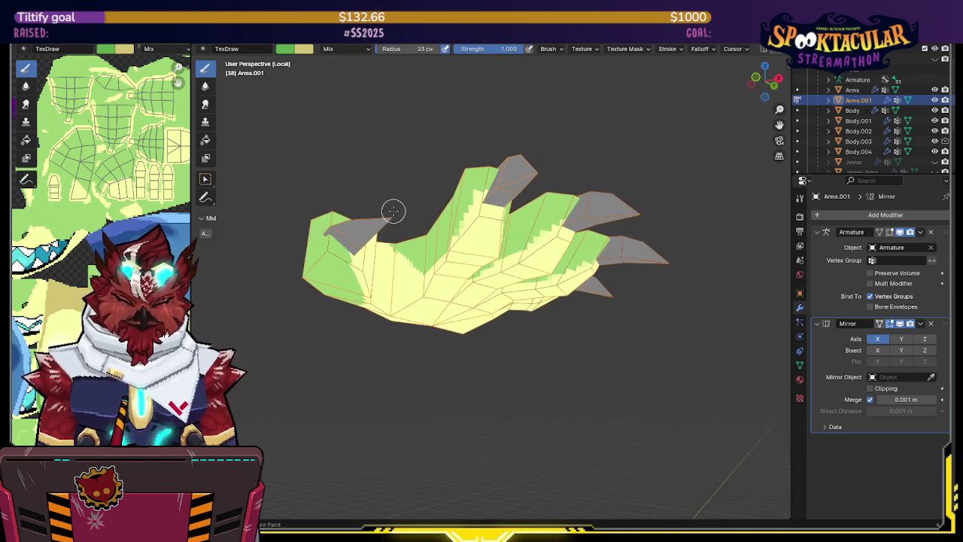
left_click(205, 121)
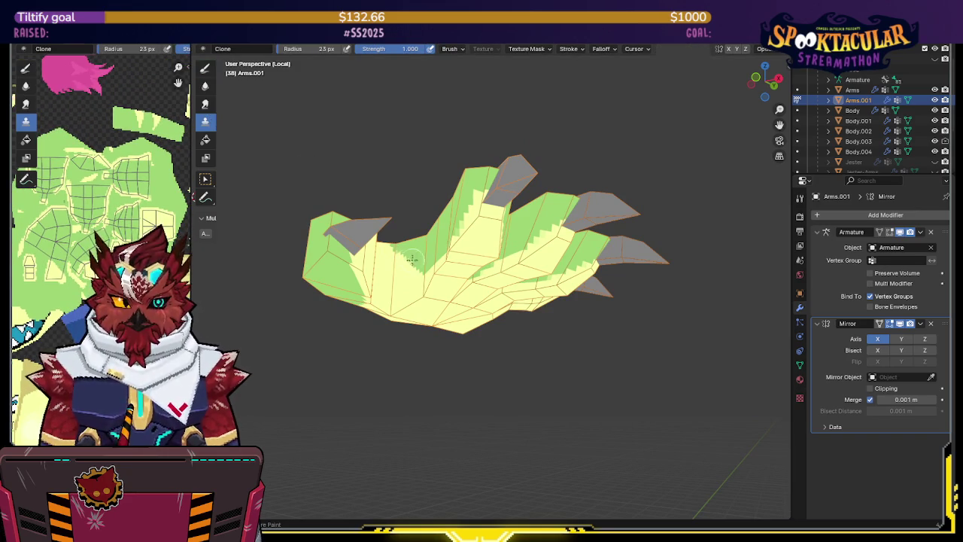
left_click(207, 140)
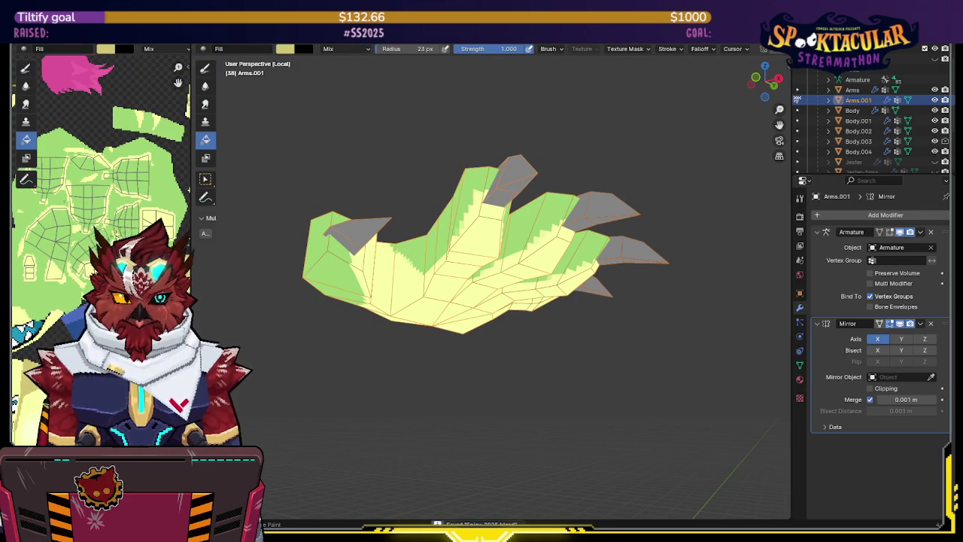
left_click(561, 248)
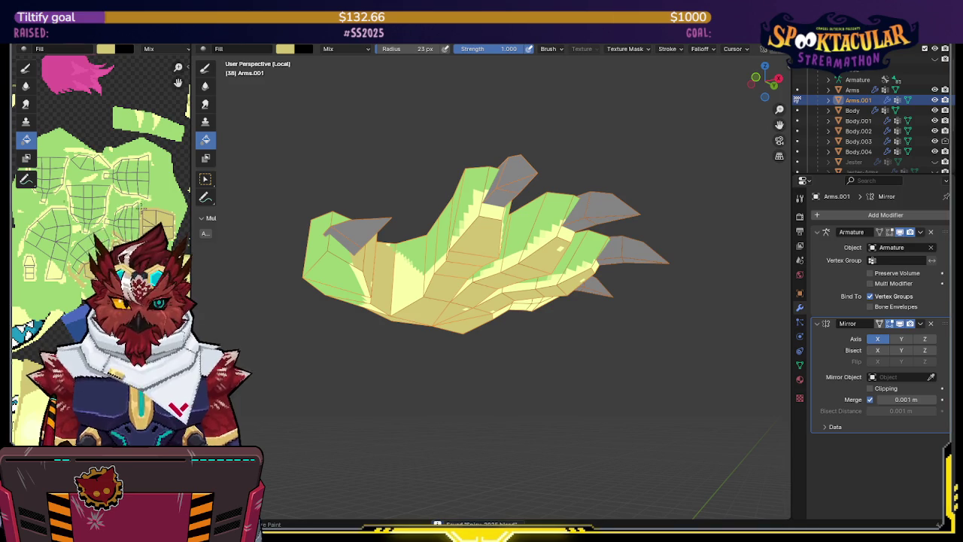
key("ctrl+z")
- Widen the texture editor, adjust Fill Threshold, and fill UV islands with darker yellow and green
left_click_drag(193, 62, 396, 62)
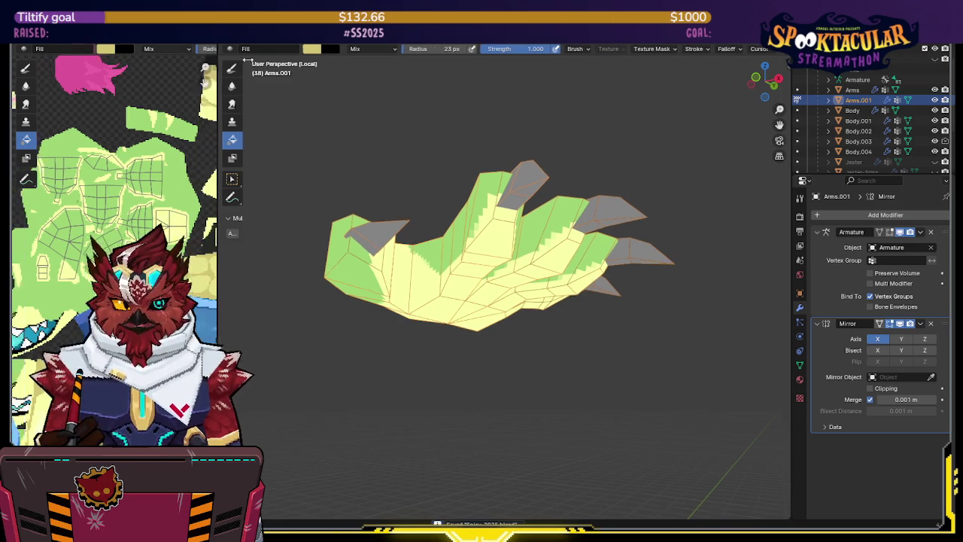
scroll(341, 51, "down", 2)
left_click(306, 49)
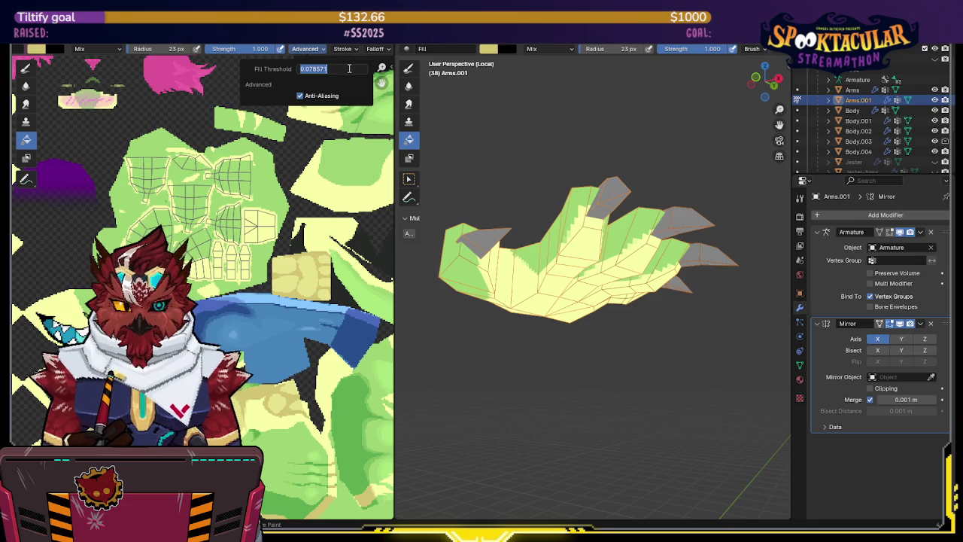
left_click(269, 219)
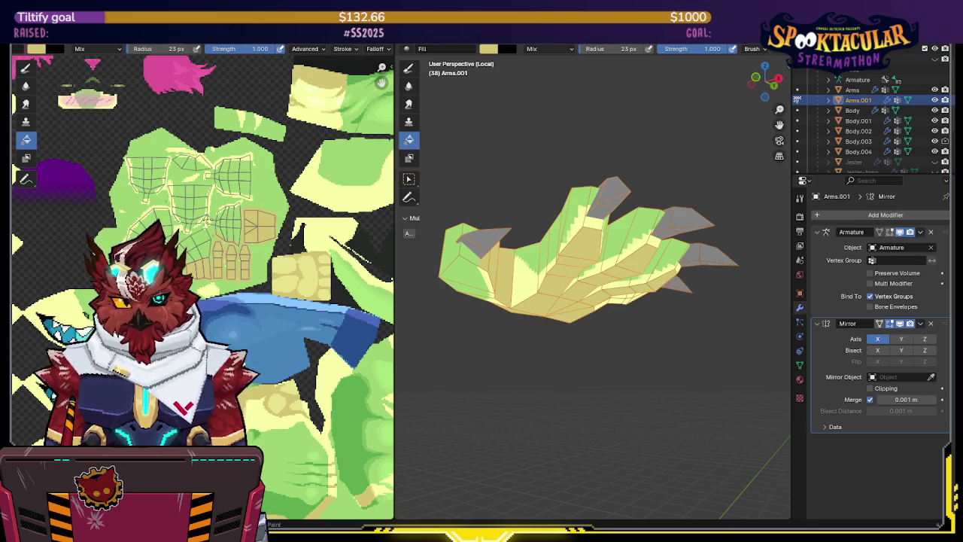
left_click(138, 223)
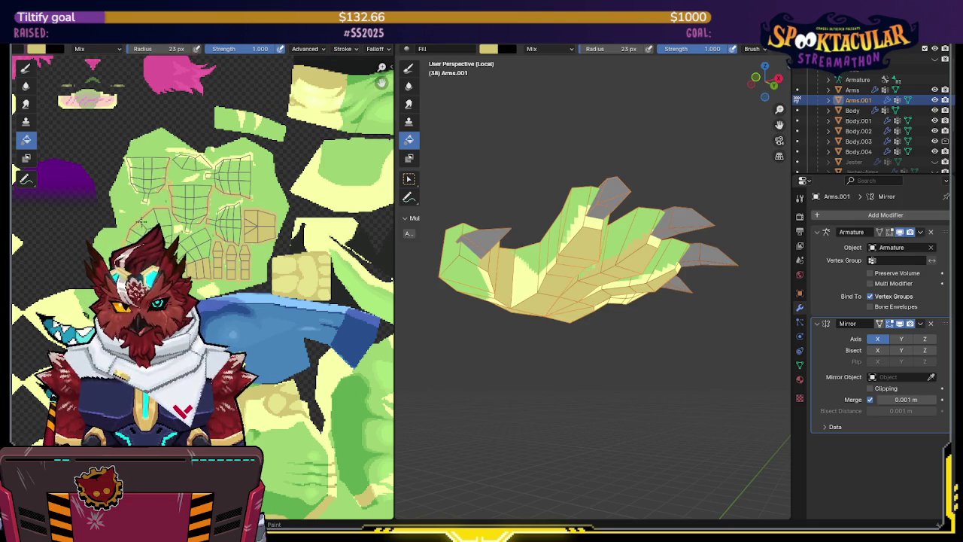
left_click(136, 171)
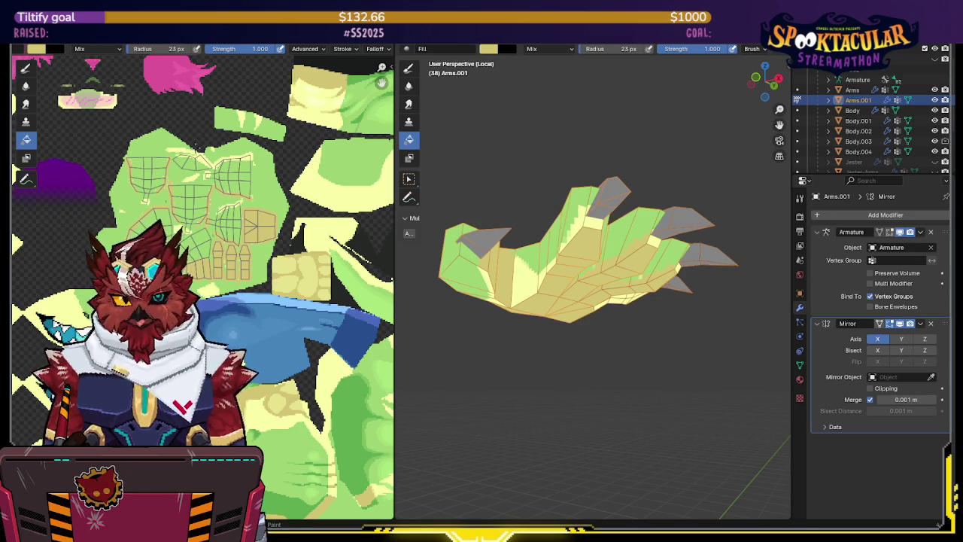
left_click(194, 148)
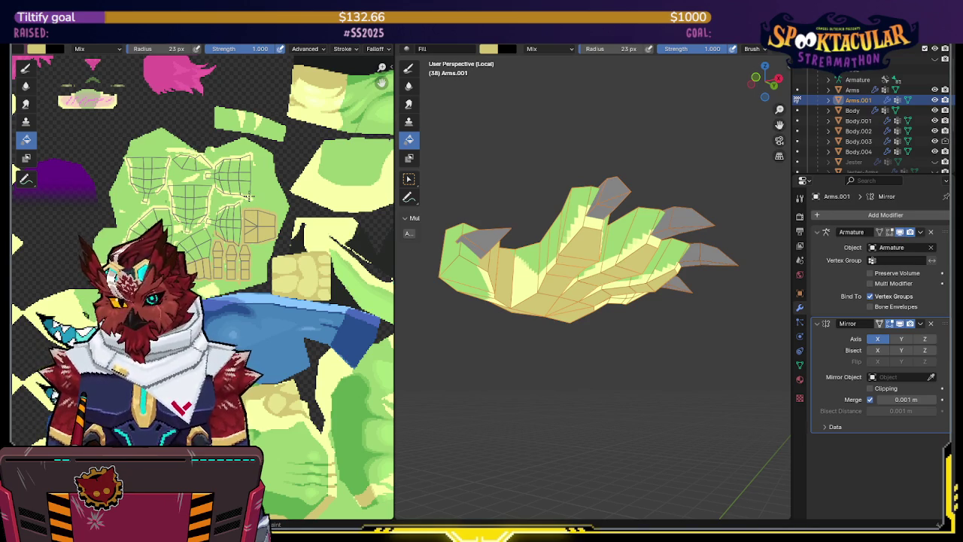
middle_click_drag(247, 195, 240, 197)
- Switch the brush back to Draw after inspecting the filled hand
mouse_move(506, 225)
middle_mouse_down()
mouse_move(580, 258)
mouse_move(616, 236)
middle_mouse_up()
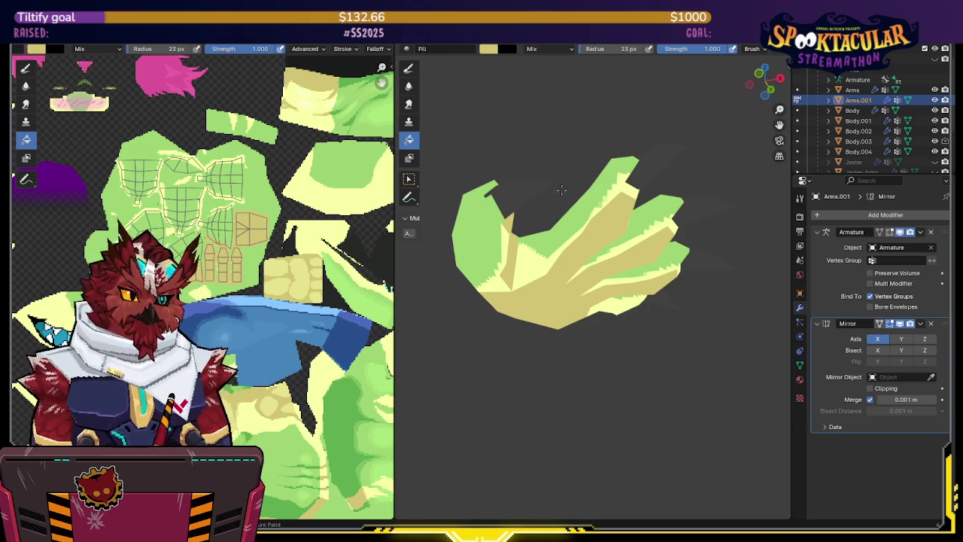
middle_click_drag(563, 173, 528, 256)
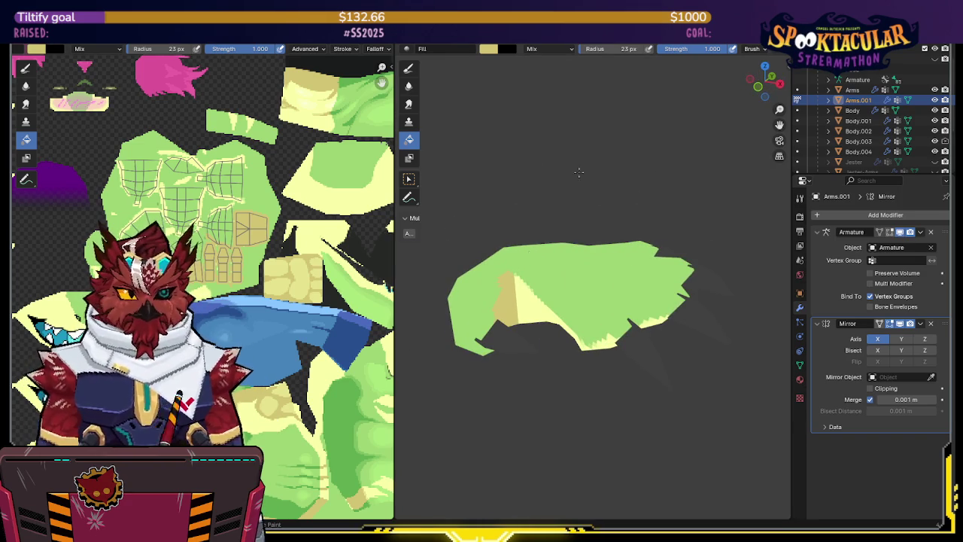
left_click(408, 68)
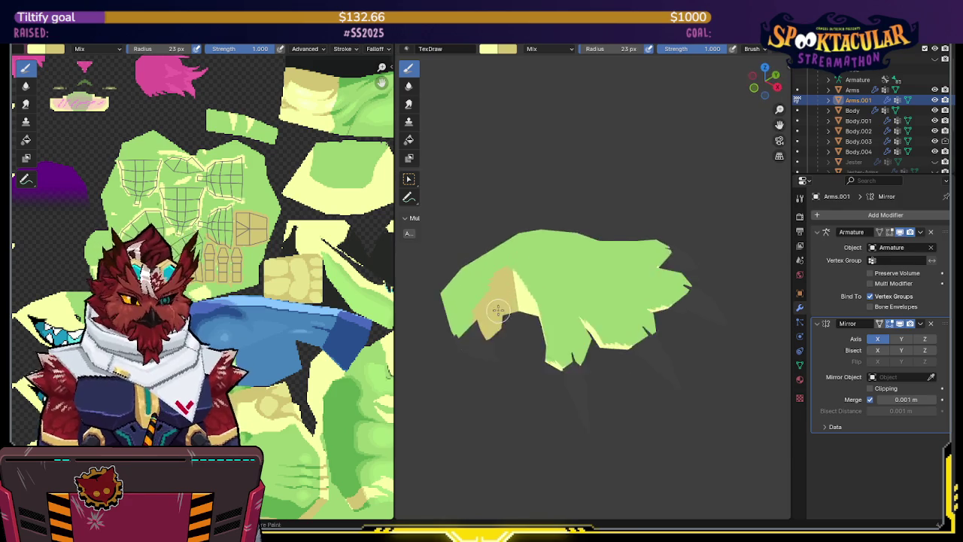
middle_click_drag(519, 298, 481, 278)
scroll(451, 267, "up", 2)
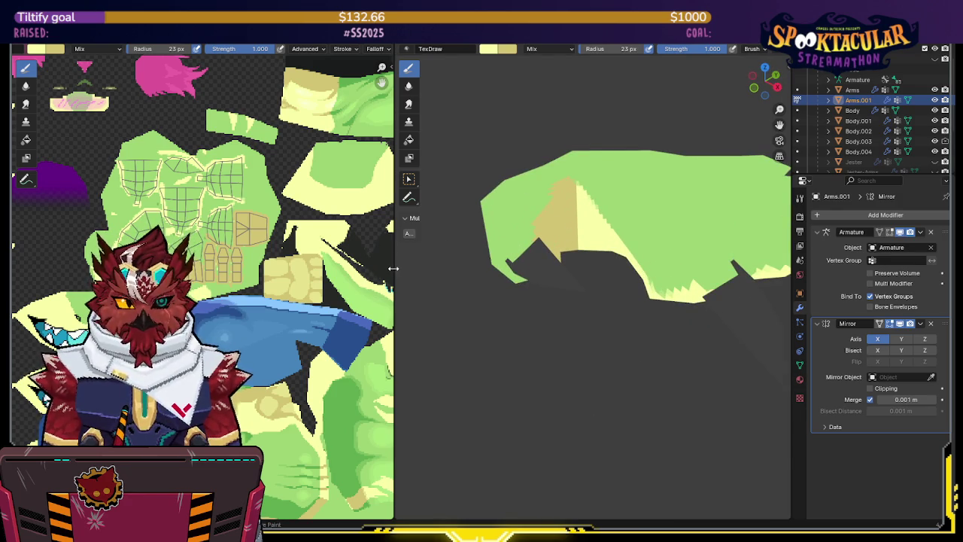
- Widen the 3D view and paint pale yellow over the claw's green areas and finger edge
left_click_drag(392, 269, 85, 268)
mouse_move(421, 249)
middle_mouse_down()
mouse_move(444, 223)
mouse_move(369, 217)
mouse_move(430, 199)
mouse_move(415, 200)
mouse_move(406, 150)
mouse_move(468, 253)
middle_mouse_up()
mouse_move(465, 246)
left_mouse_down()
mouse_move(436, 243)
mouse_move(434, 286)
left_mouse_up()
middle_click_drag(434, 286, 418, 263)
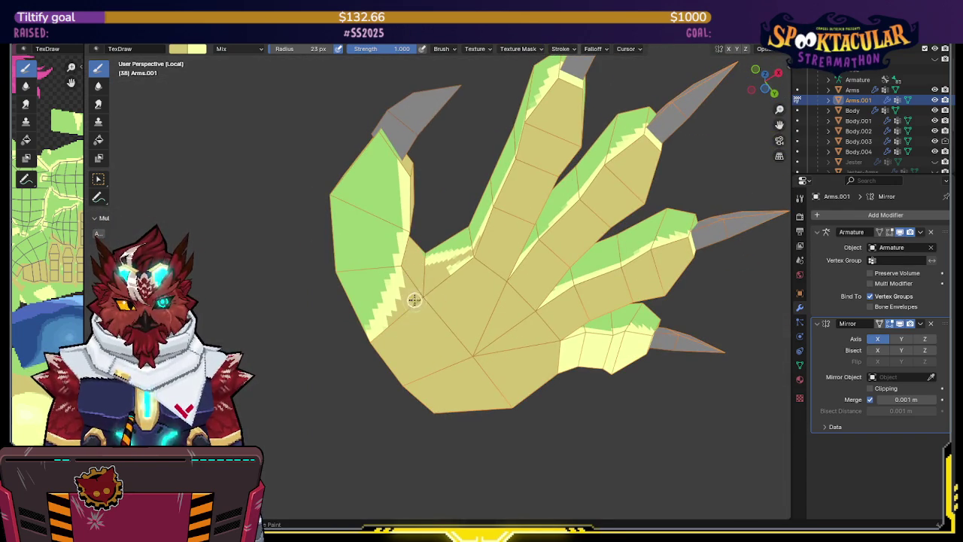
mouse_move(417, 288)
middle_mouse_down()
mouse_move(465, 280)
mouse_move(424, 224)
mouse_move(427, 194)
middle_mouse_up()
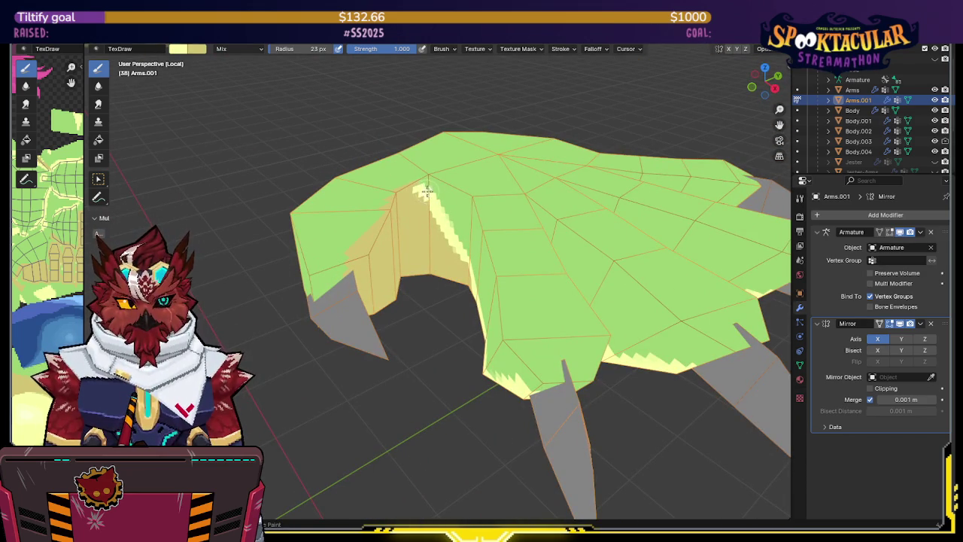
middle_click_drag(400, 193, 391, 200)
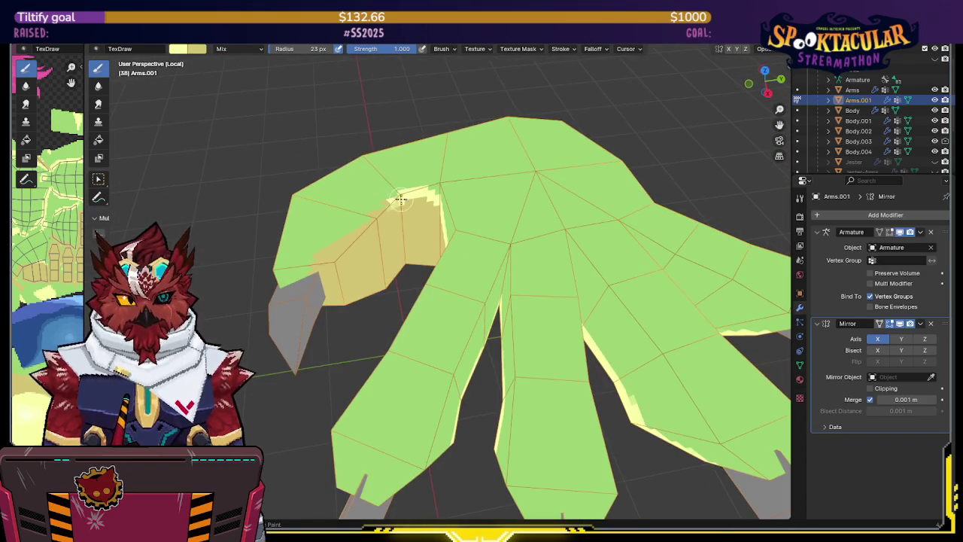
left_click_drag(376, 217, 358, 229)
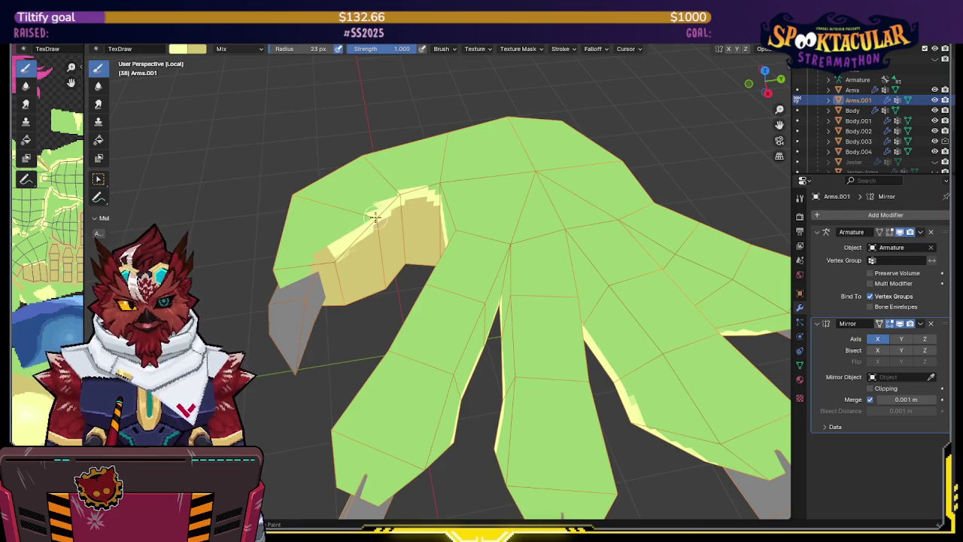
- Paint pale yellow down the thumb's green edge and along the yellow-green finger seam
middle_click_drag(375, 217, 385, 207)
middle_click_drag(333, 251, 333, 257)
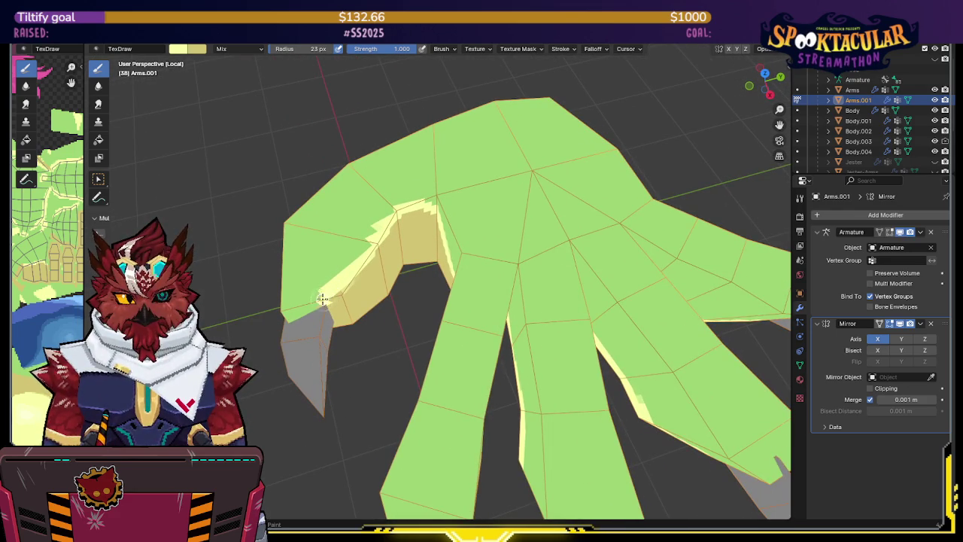
middle_click_drag(322, 298, 350, 195)
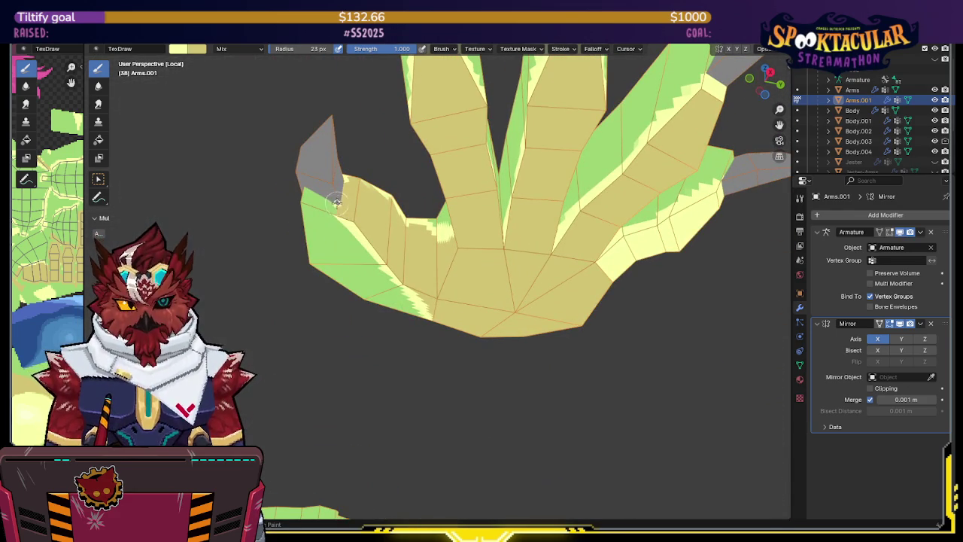
scroll(348, 220, "down", 4)
middle_click_drag(349, 221, 365, 295)
scroll(365, 296, "up", 5)
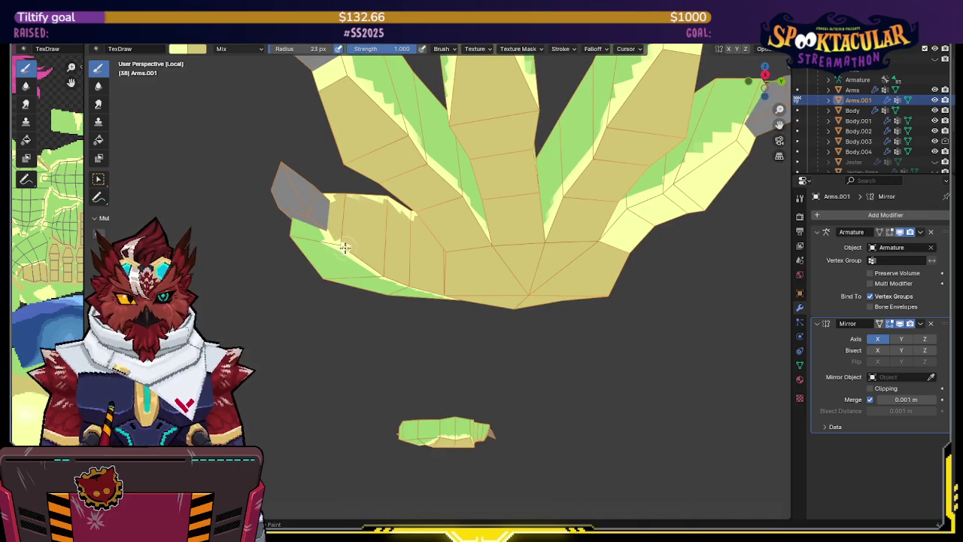
middle_click_drag(373, 252, 375, 267)
left_click_drag(376, 274, 411, 300)
mouse_move(437, 299)
middle_mouse_down()
mouse_move(422, 290)
mouse_move(527, 205)
mouse_move(324, 156)
middle_mouse_up()
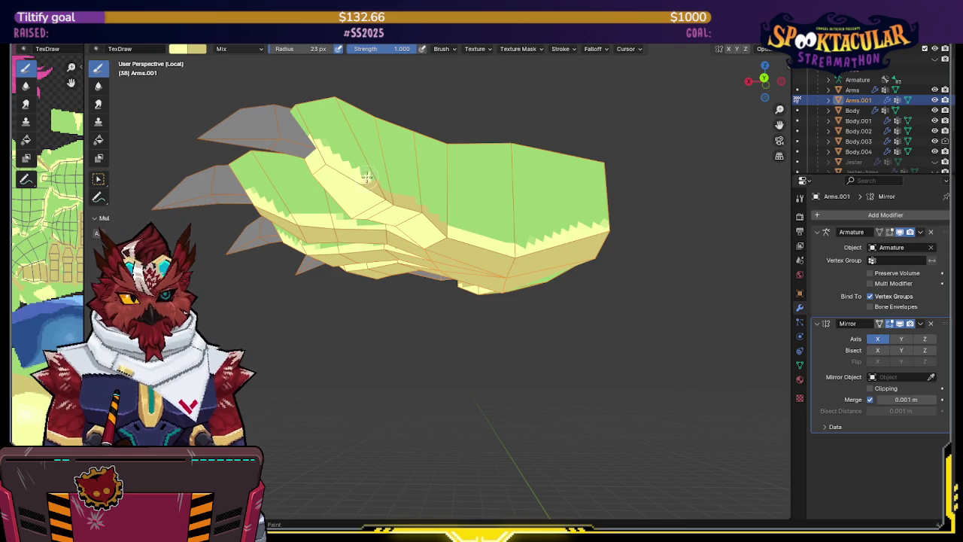
left_click_drag(385, 195, 435, 222)
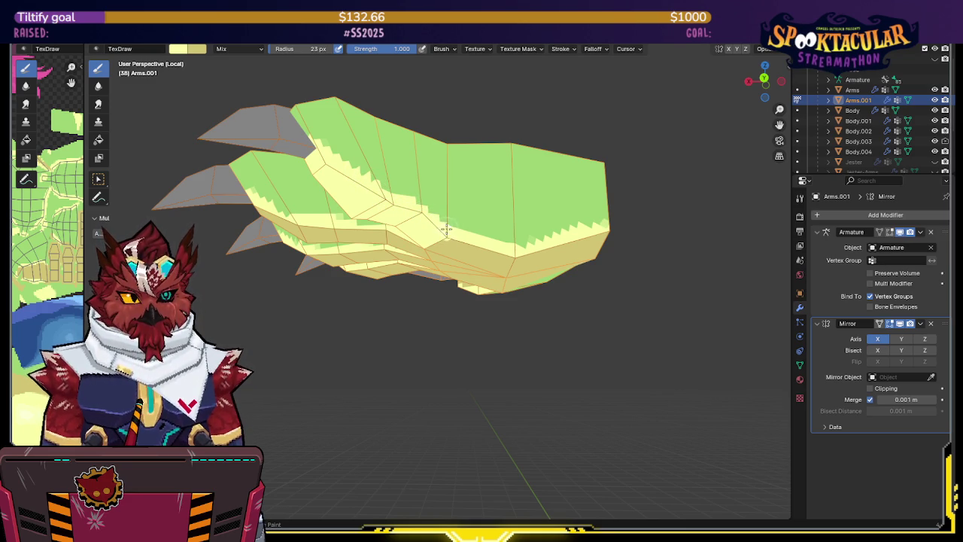
mouse_move(446, 230)
middle_mouse_down()
mouse_move(453, 180)
mouse_move(423, 188)
mouse_move(436, 167)
mouse_move(432, 129)
mouse_move(424, 165)
middle_mouse_up()
key("Tab")
key("Tab")
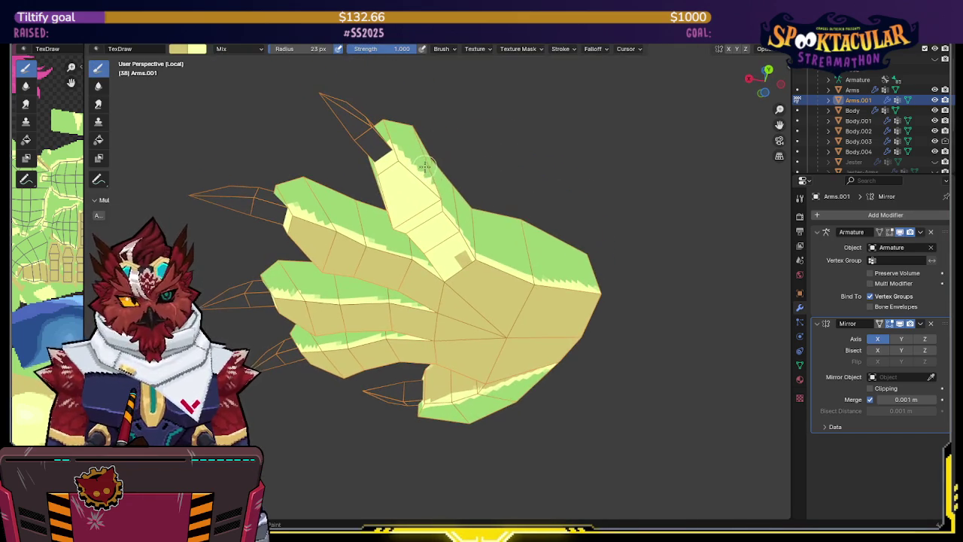
key("m")
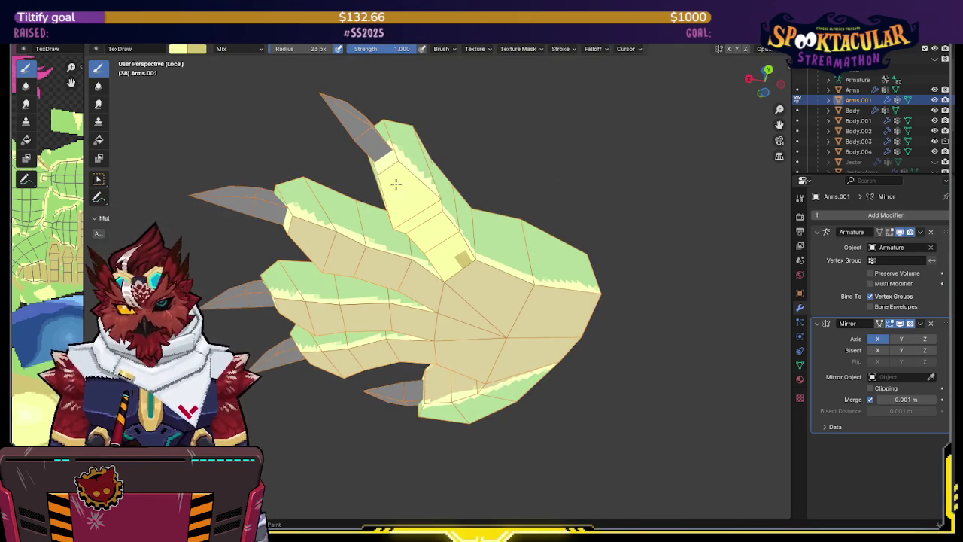
key("s")
left_click_drag(391, 160, 422, 229)
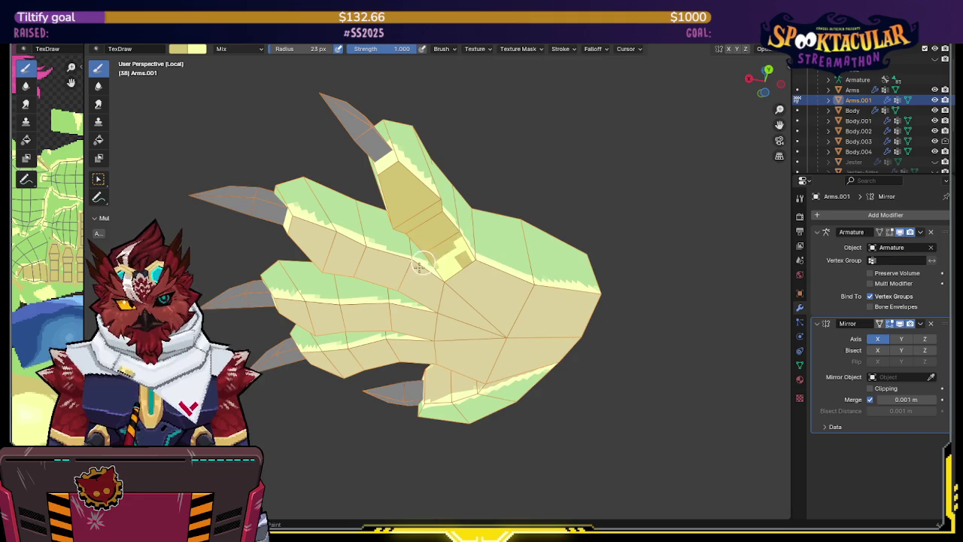
mouse_move(460, 226)
middle_mouse_down()
mouse_move(543, 221)
mouse_move(476, 241)
mouse_move(482, 265)
mouse_move(503, 233)
mouse_move(617, 230)
mouse_move(554, 197)
mouse_move(504, 263)
mouse_move(486, 316)
mouse_move(492, 260)
mouse_move(473, 266)
mouse_move(450, 203)
mouse_move(436, 233)
mouse_move(477, 217)
mouse_move(475, 181)
mouse_move(449, 172)
mouse_move(478, 184)
mouse_move(443, 146)
mouse_move(413, 187)
mouse_move(405, 287)
mouse_move(351, 266)
mouse_move(389, 241)
mouse_move(429, 237)
mouse_move(228, 275)
mouse_move(454, 203)
mouse_move(413, 211)
middle_mouse_up()
key("shift+alt+z")
scroll(458, 200, "up", 3)
scroll(360, 235, "up", 3)
mouse_move(360, 235)
middle_mouse_down()
mouse_move(404, 221)
mouse_move(402, 249)
mouse_move(366, 286)
mouse_move(353, 278)
mouse_move(430, 254)
mouse_move(445, 216)
mouse_move(422, 226)
middle_mouse_up()
- Widen the texture image view and paint lighter green highlights on the arm and fingers
left_click_drag(87, 322, 244, 322)
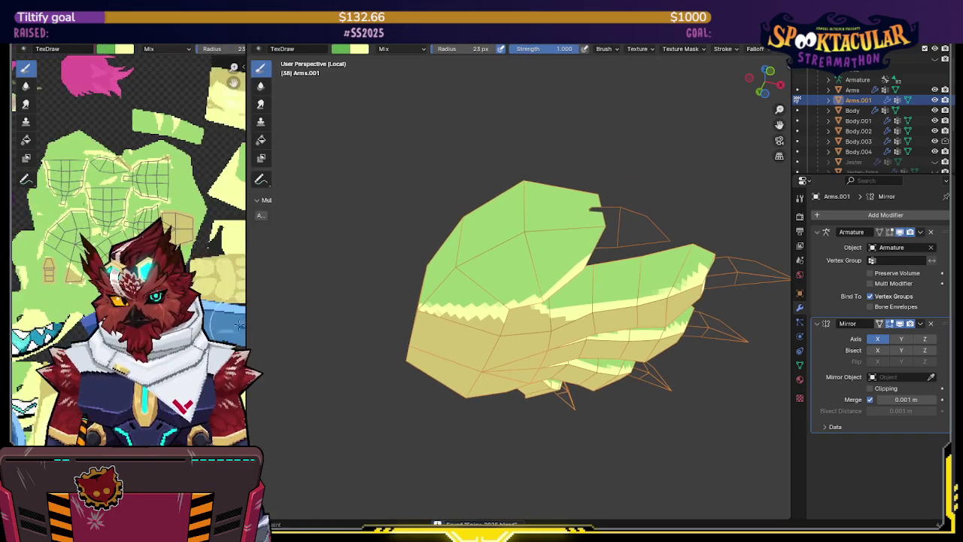
scroll(29, 367, "up", 2)
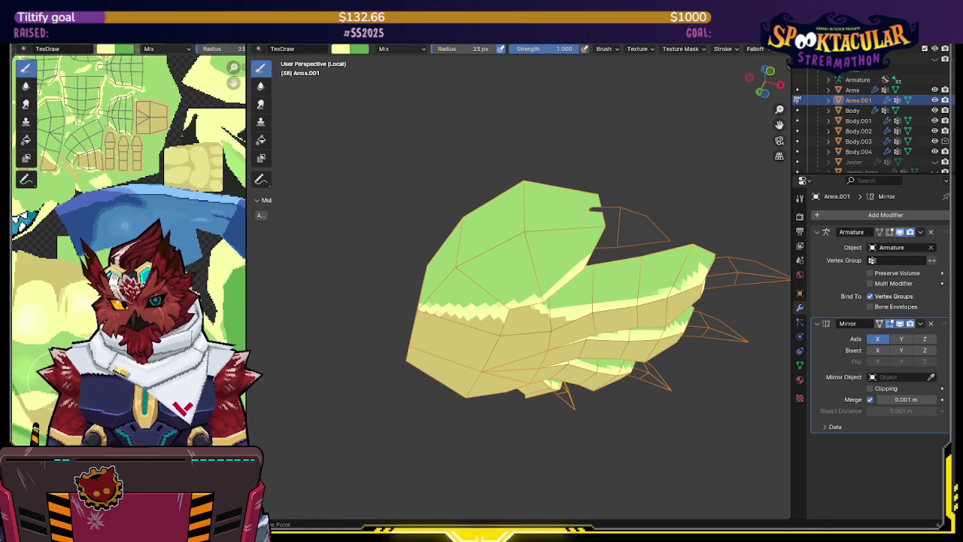
mouse_move(380, 245)
middle_mouse_down()
mouse_move(593, 312)
mouse_move(540, 289)
middle_mouse_up()
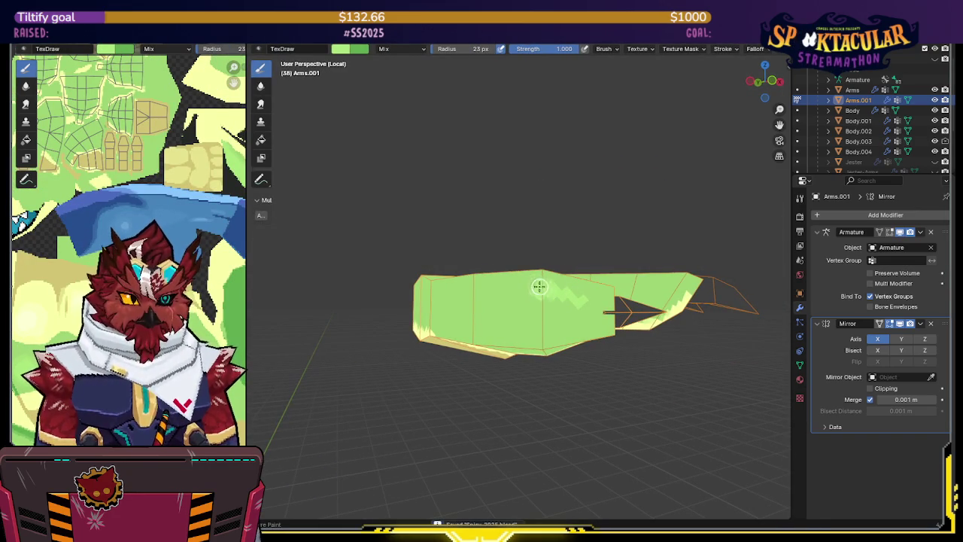
mouse_move(535, 330)
left_mouse_down()
mouse_move(597, 313)
mouse_move(550, 306)
left_mouse_up()
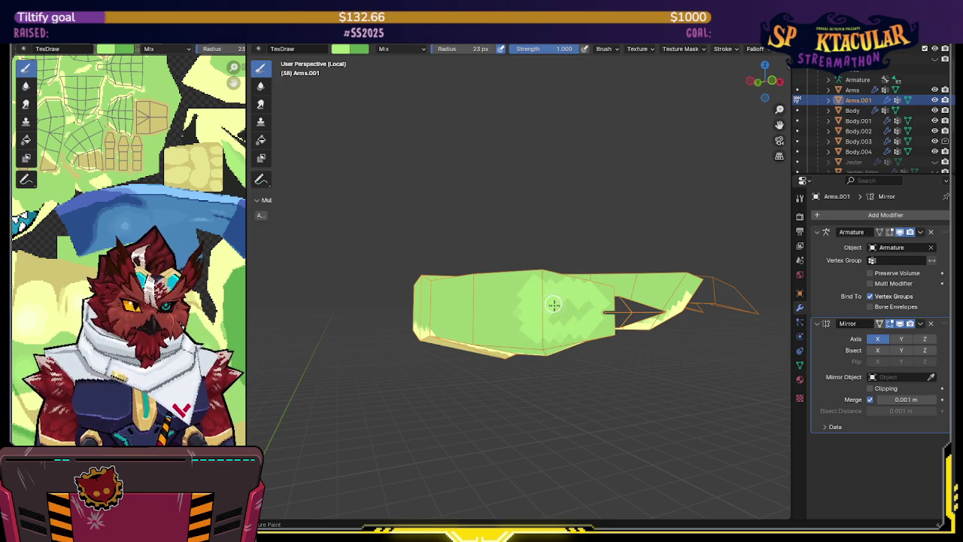
mouse_move(551, 305)
middle_mouse_down()
mouse_move(591, 301)
mouse_move(535, 339)
middle_mouse_up()
mouse_move(535, 339)
left_mouse_down()
mouse_move(516, 348)
mouse_move(554, 344)
mouse_move(541, 338)
left_mouse_up()
mouse_move(541, 337)
middle_mouse_down()
mouse_move(510, 340)
mouse_move(554, 254)
mouse_move(488, 265)
mouse_move(519, 293)
mouse_move(510, 306)
middle_mouse_up()
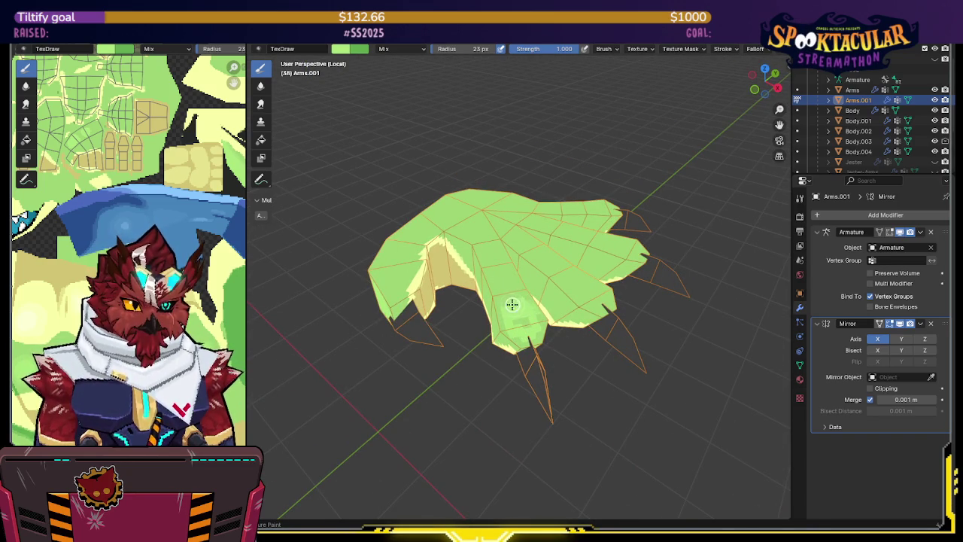
- Check the highlighted fingers from several angles, then save the .blend file
middle_click_drag(522, 312, 530, 322)
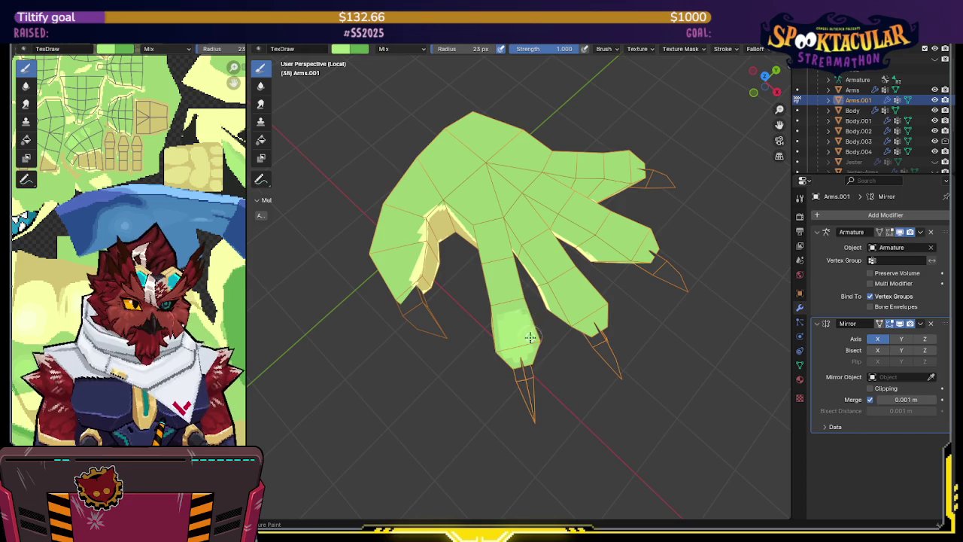
middle_click_drag(514, 288, 523, 279)
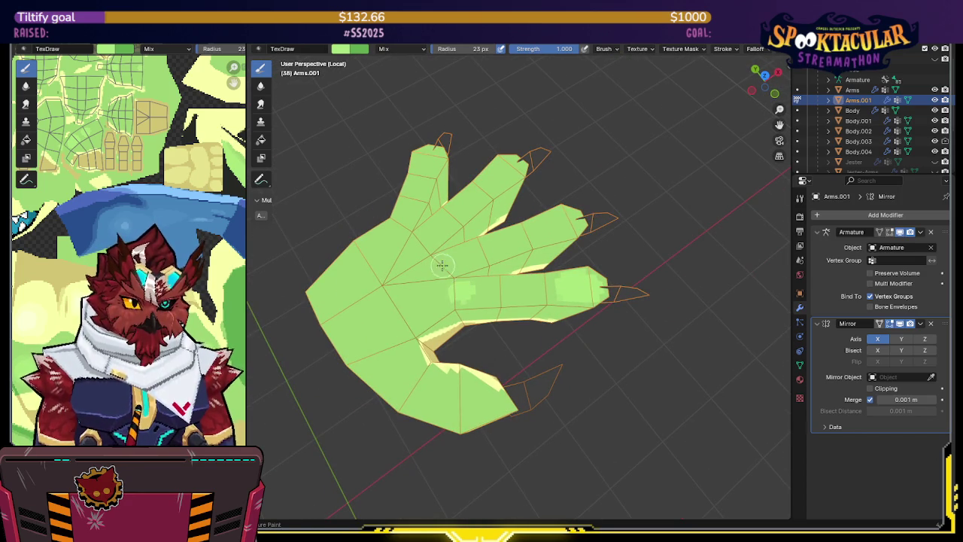
middle_click_drag(450, 260, 428, 332)
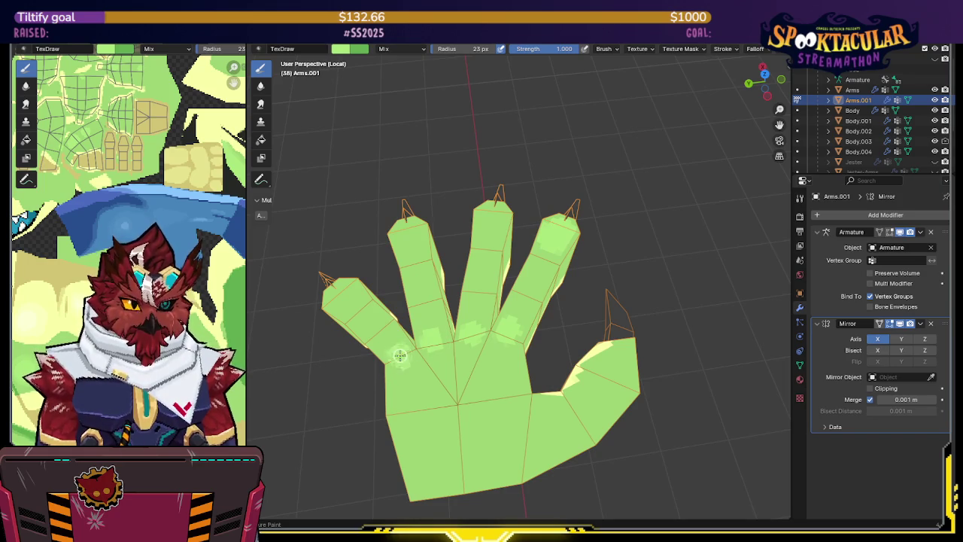
mouse_move(426, 281)
middle_mouse_down()
mouse_move(611, 282)
mouse_move(507, 243)
mouse_move(485, 334)
middle_mouse_up()
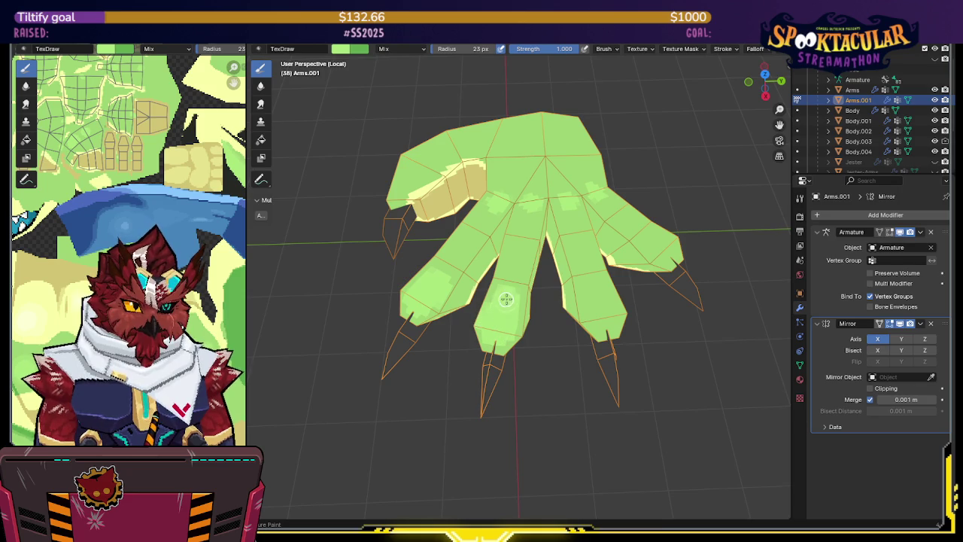
middle_click_drag(586, 306, 573, 330)
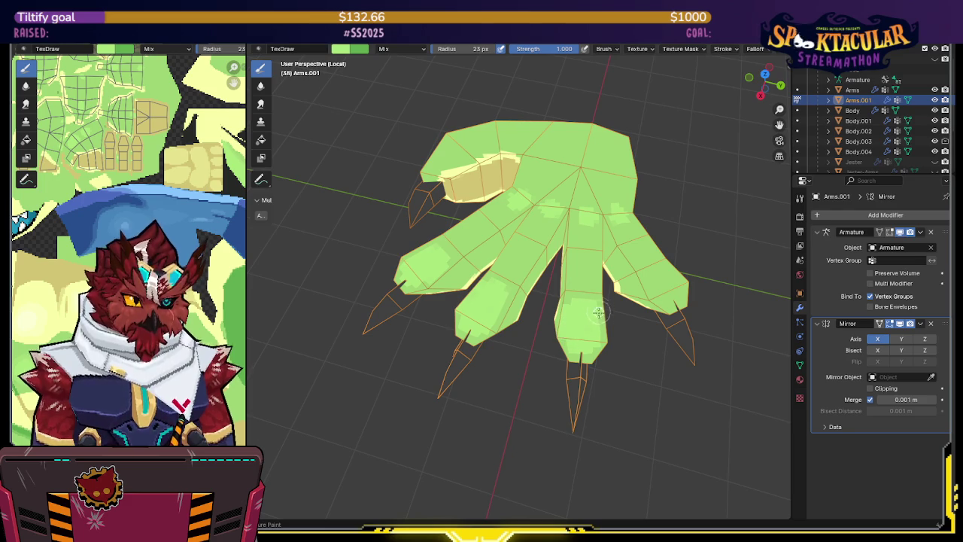
mouse_move(599, 308)
middle_mouse_down()
mouse_move(479, 249)
mouse_move(488, 254)
middle_mouse_up()
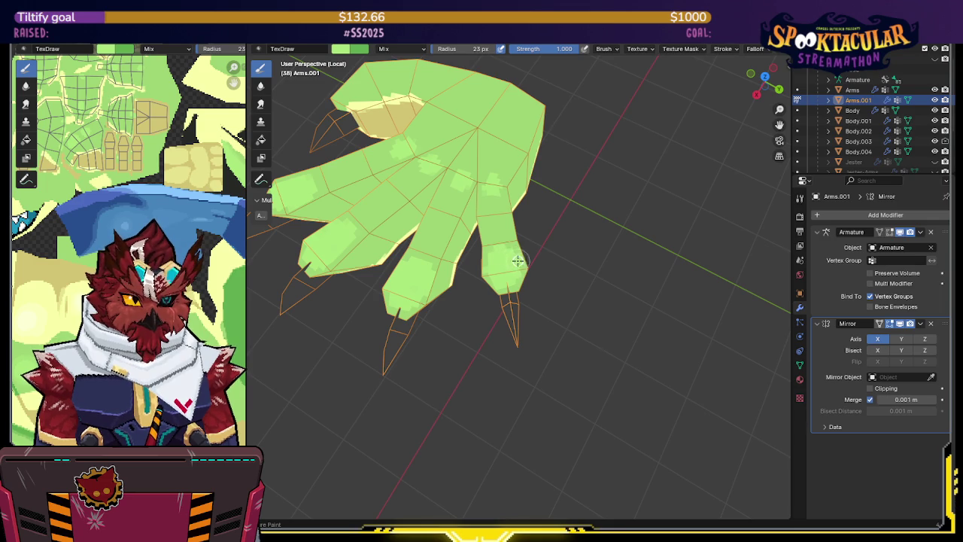
mouse_move(498, 242)
middle_mouse_down()
mouse_move(569, 227)
mouse_move(556, 241)
middle_mouse_up()
key("ctrl+s")
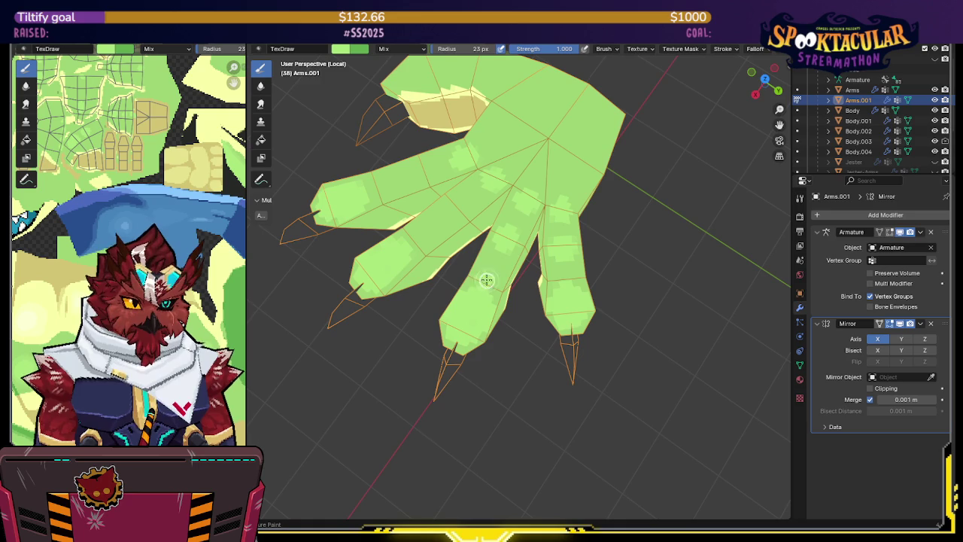
- Orbit the hand to view the speckled fingers frontally
middle_click_drag(527, 269, 420, 278)
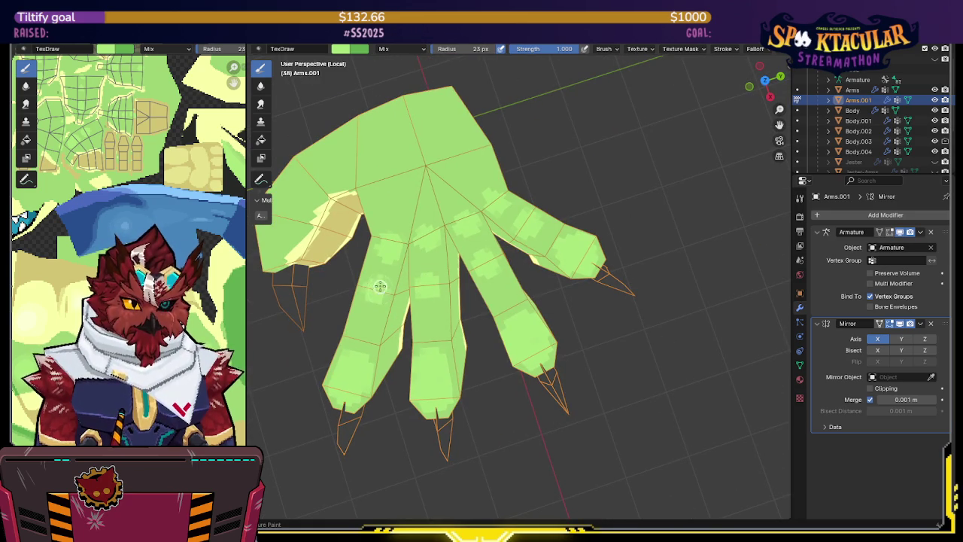
middle_click_drag(384, 280, 480, 187)
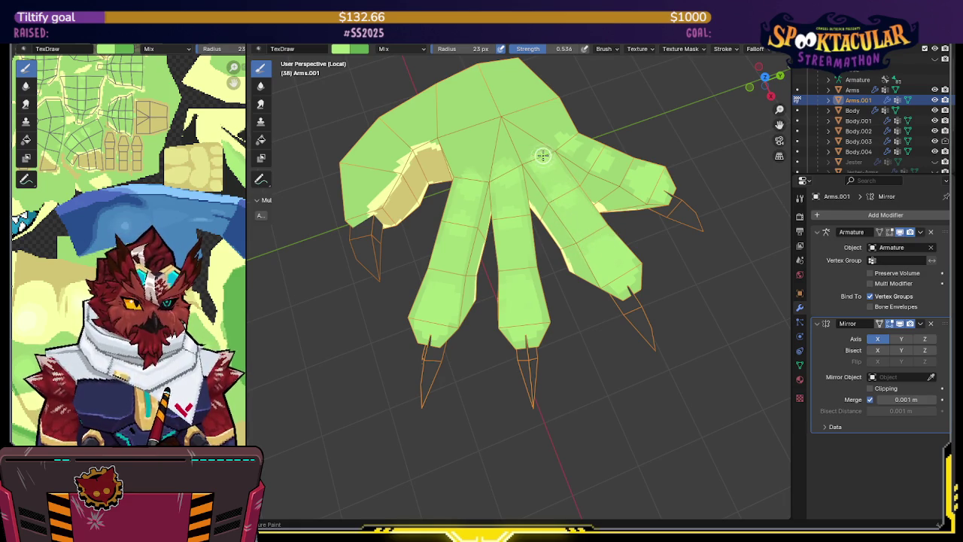
- Paint a soft lighter-green stroke down the centre of the palm from a top-down view
middle_click_drag(574, 140, 467, 175)
scroll(467, 175, "up", 3)
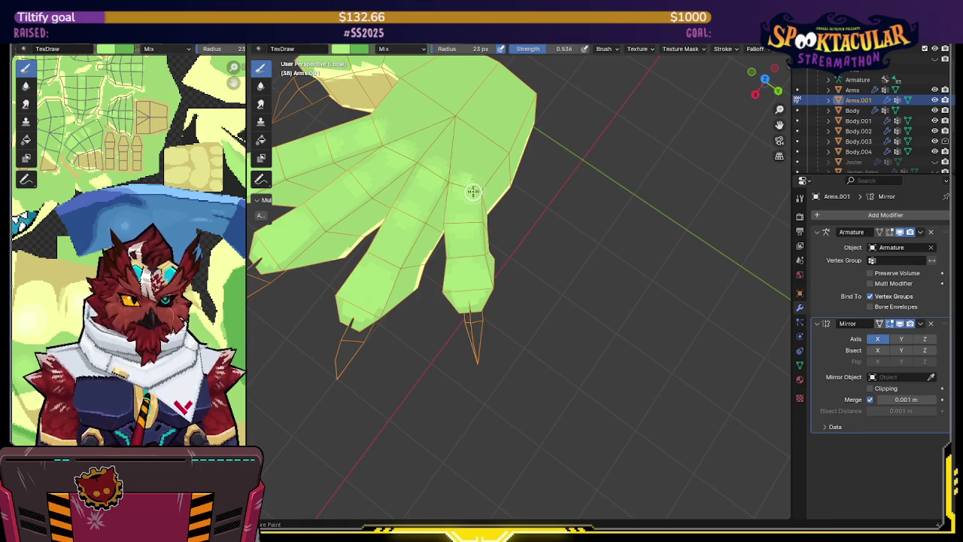
mouse_move(462, 174)
middle_mouse_down()
mouse_move(490, 136)
mouse_move(583, 134)
mouse_move(546, 138)
mouse_move(520, 169)
mouse_move(507, 236)
mouse_move(525, 273)
middle_mouse_up()
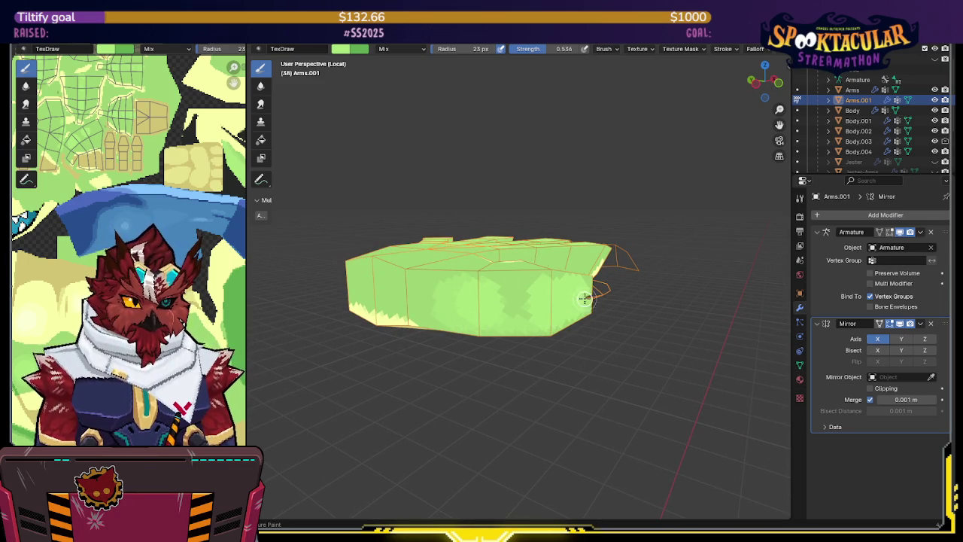
mouse_move(492, 321)
middle_mouse_down()
mouse_move(516, 322)
mouse_move(509, 312)
mouse_move(520, 290)
mouse_move(501, 256)
mouse_move(522, 262)
middle_mouse_up()
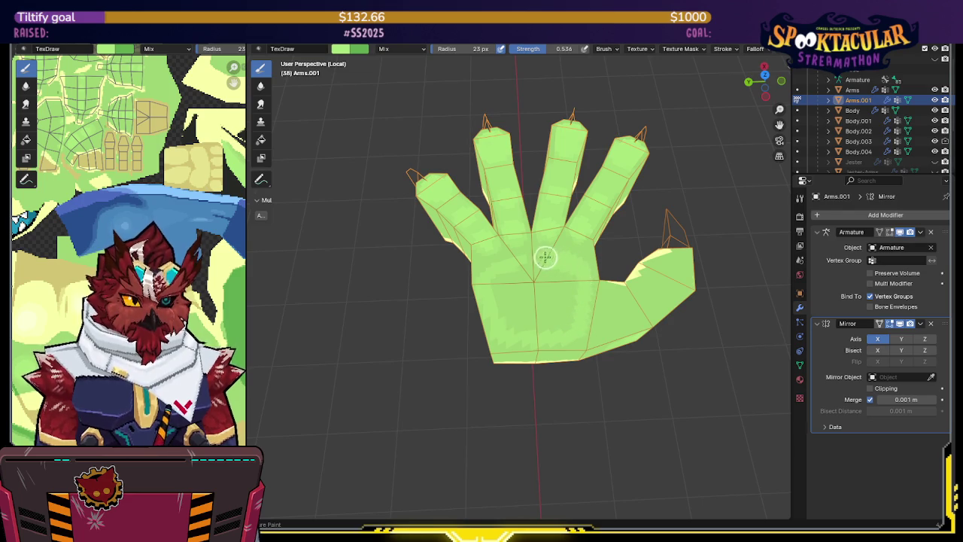
left_click_drag(552, 283, 550, 328)
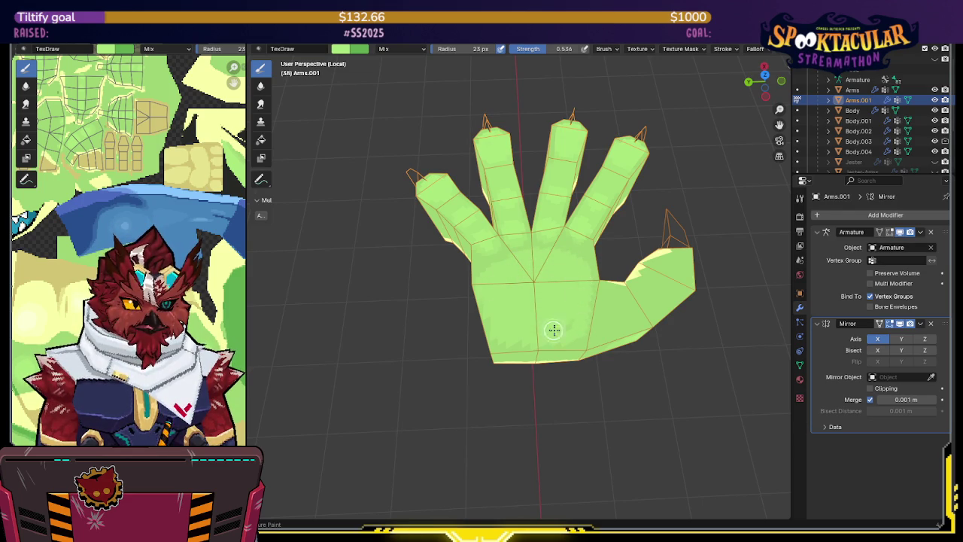
mouse_move(547, 279)
middle_mouse_down()
mouse_move(598, 246)
mouse_move(516, 189)
mouse_move(562, 178)
mouse_move(574, 256)
mouse_move(519, 301)
mouse_move(559, 168)
middle_mouse_up()
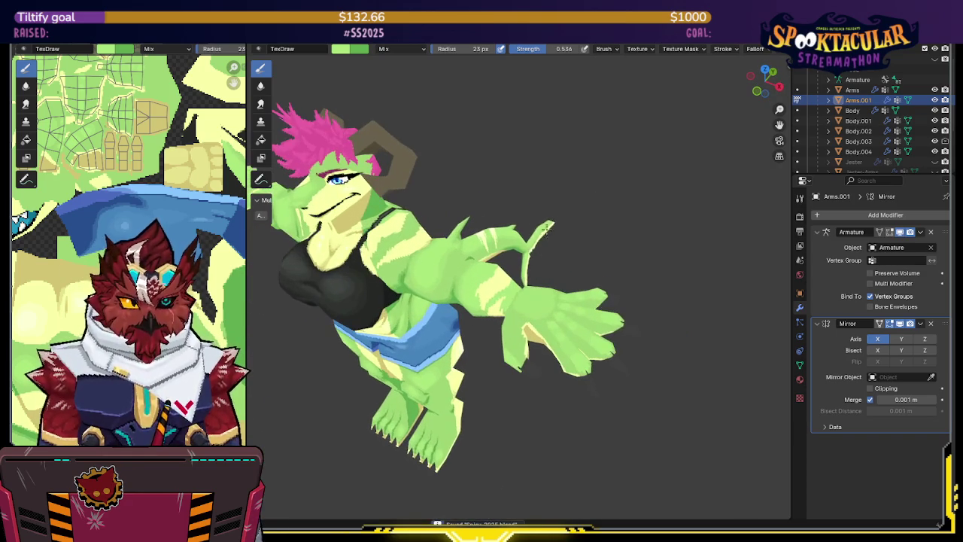
- Select the Armature and switch it into Pose Mode
key("ctrl+Tab")
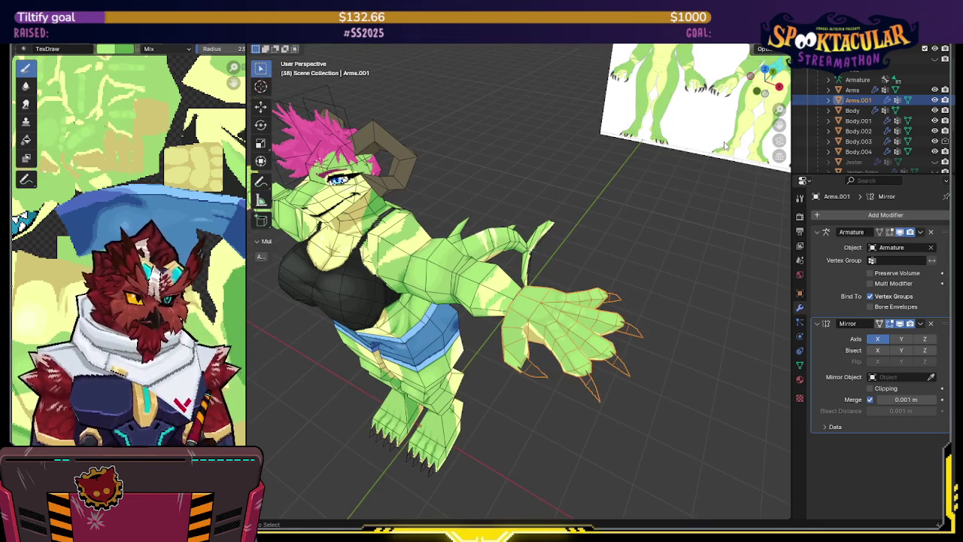
left_click(531, 343)
mouse_move(531, 342)
middle_mouse_down()
mouse_move(608, 241)
mouse_move(539, 247)
middle_mouse_up()
scroll(608, 222, "down", 3)
scroll(539, 247, "up", 3)
key("ctrl+Tab")
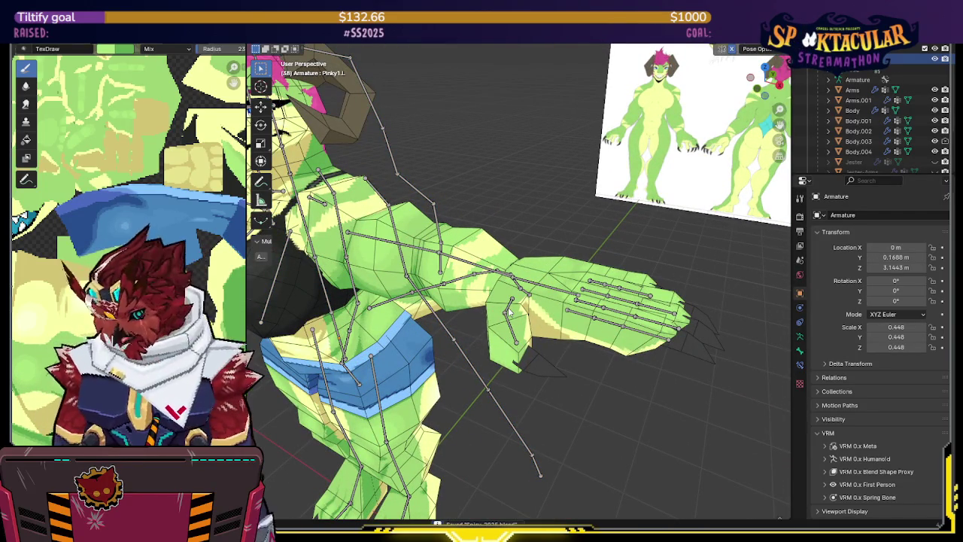
- Trial-rotate the finger bones around local Z, then cancel to keep their rest pose
left_click_drag(508, 305, 603, 286)
key("r")
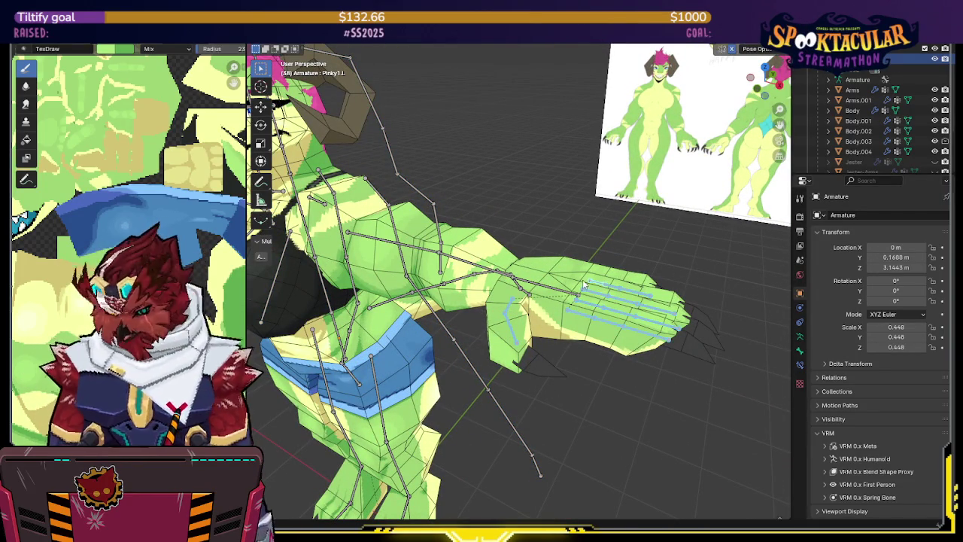
scroll(666, 262, "up", 2)
key("z")
key("z")
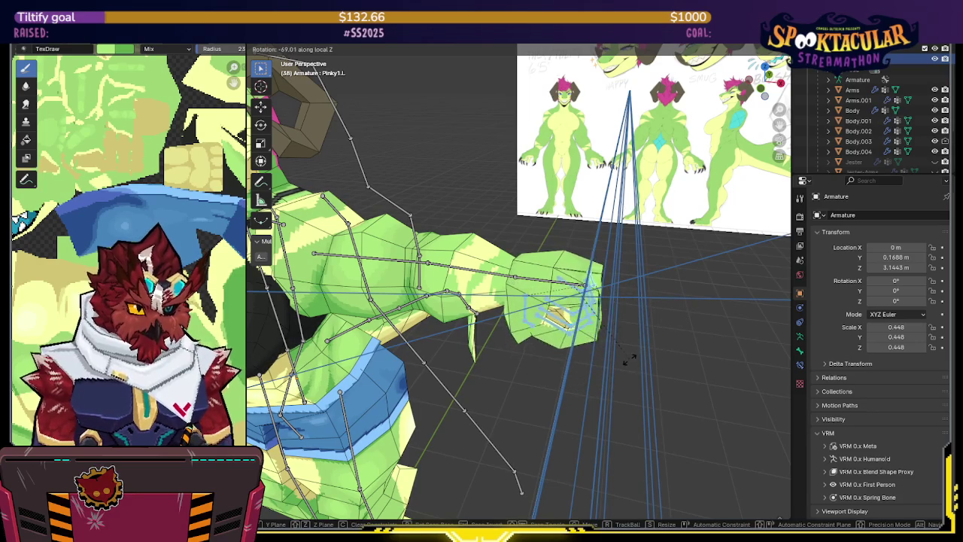
key("Escape")
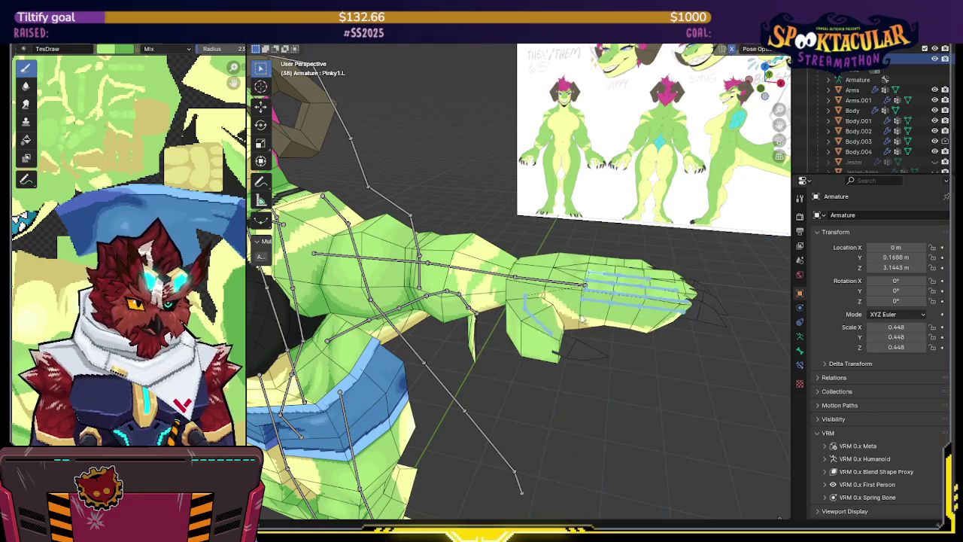
- Select Thumb1.L and show its Bone properties, including the 90° roll
left_click(525, 299)
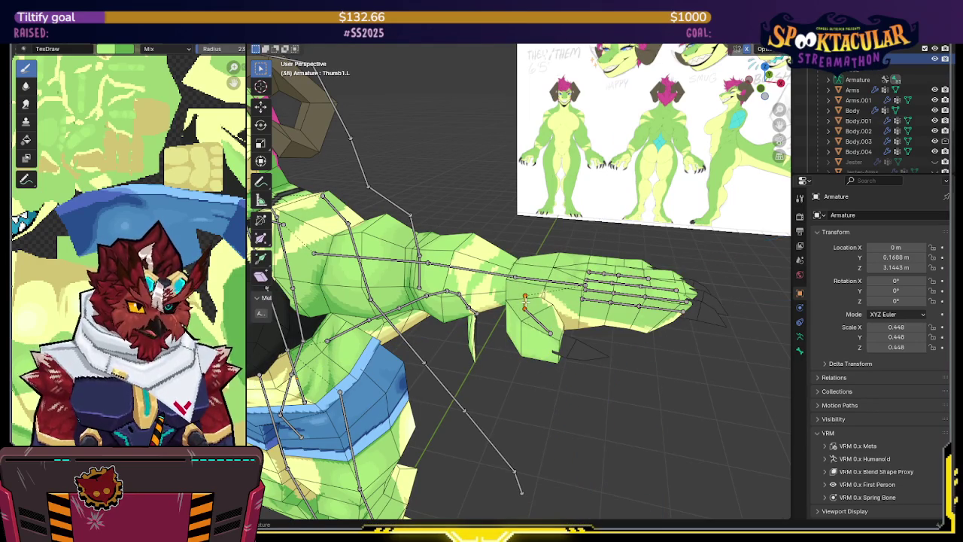
left_click(799, 337)
left_click(800, 351)
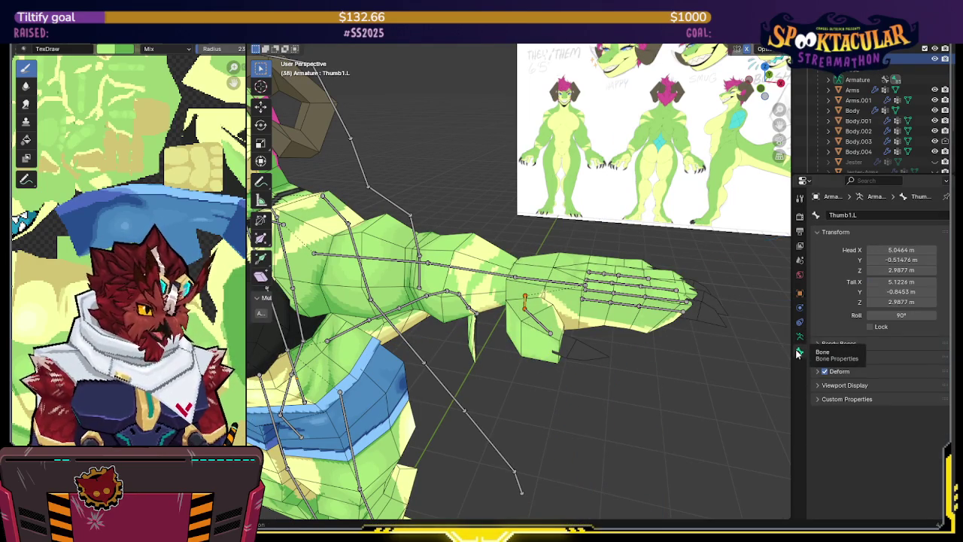
- Draw the armature's bones as Octahedral with bone axes shown, framing the hand bones
left_click(800, 337)
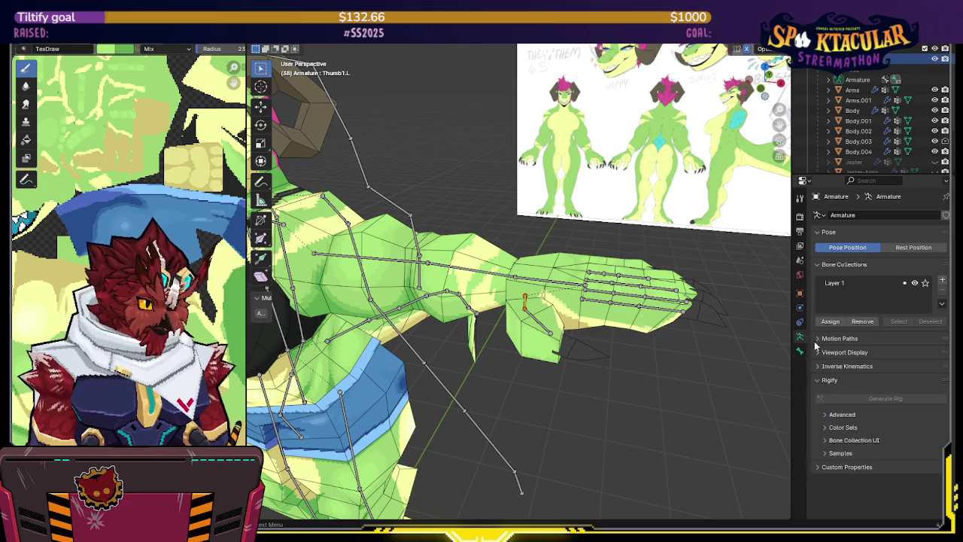
left_click(844, 352)
left_click(901, 367)
left_click(895, 383)
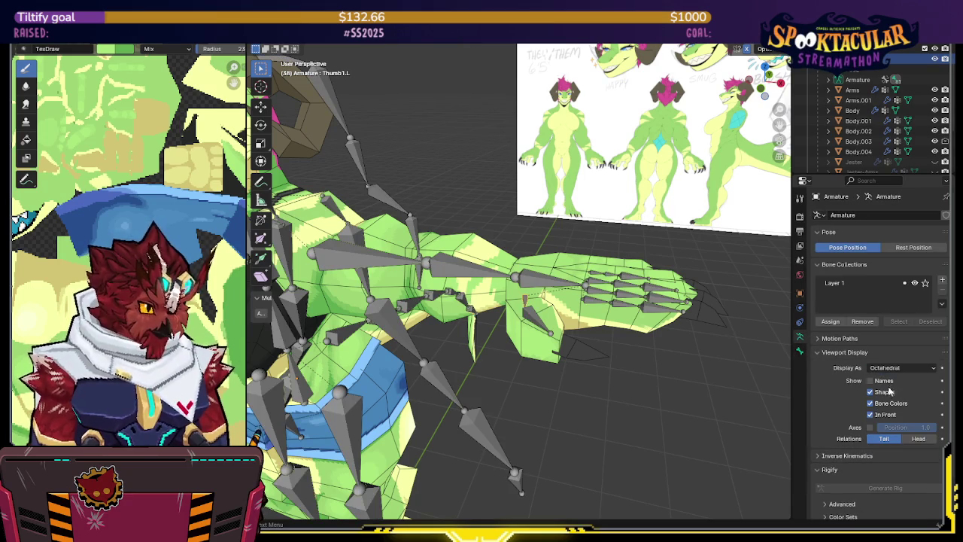
left_click(871, 428)
middle_click_drag(593, 271, 595, 318)
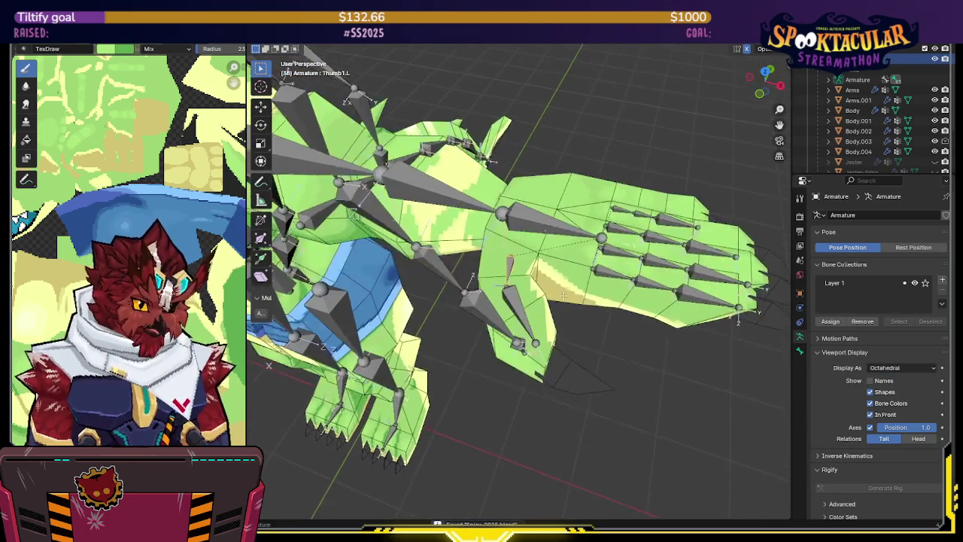
middle_click_drag(595, 317, 604, 319)
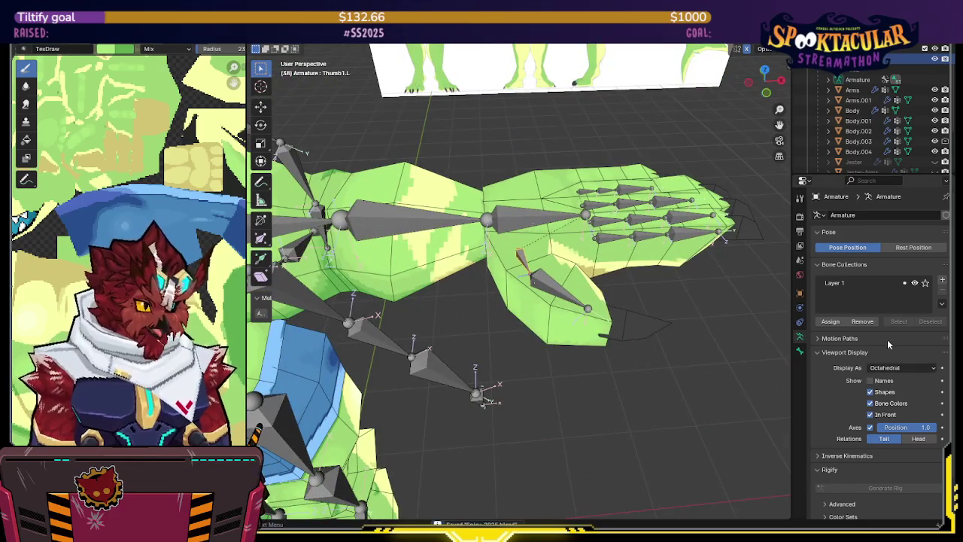
- Set the Thumb1.L bone's roll to 180°
left_click(800, 350)
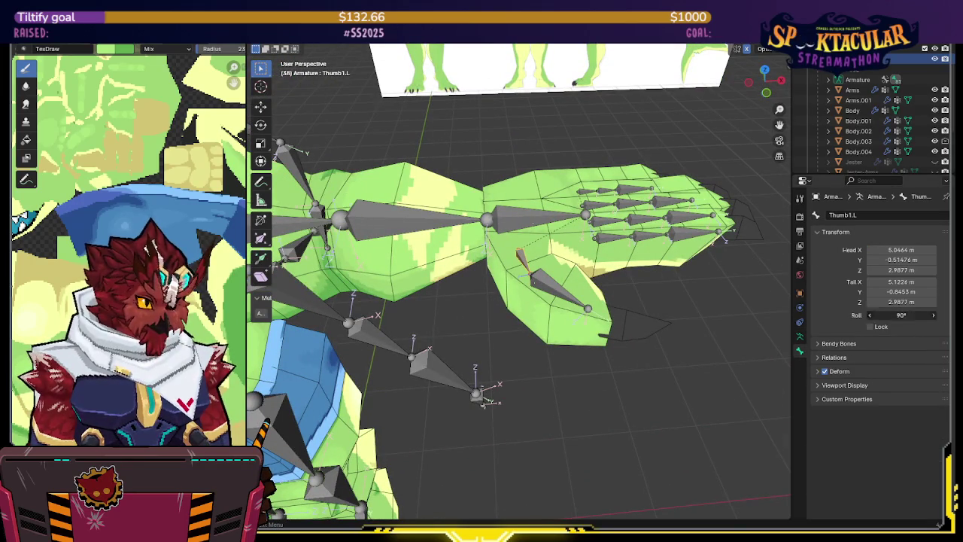
left_click(913, 315)
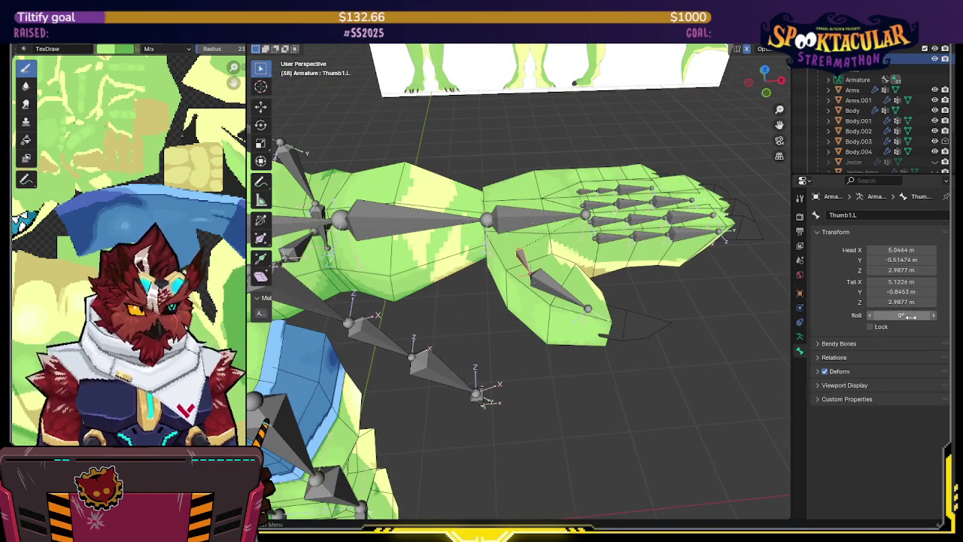
type("2")
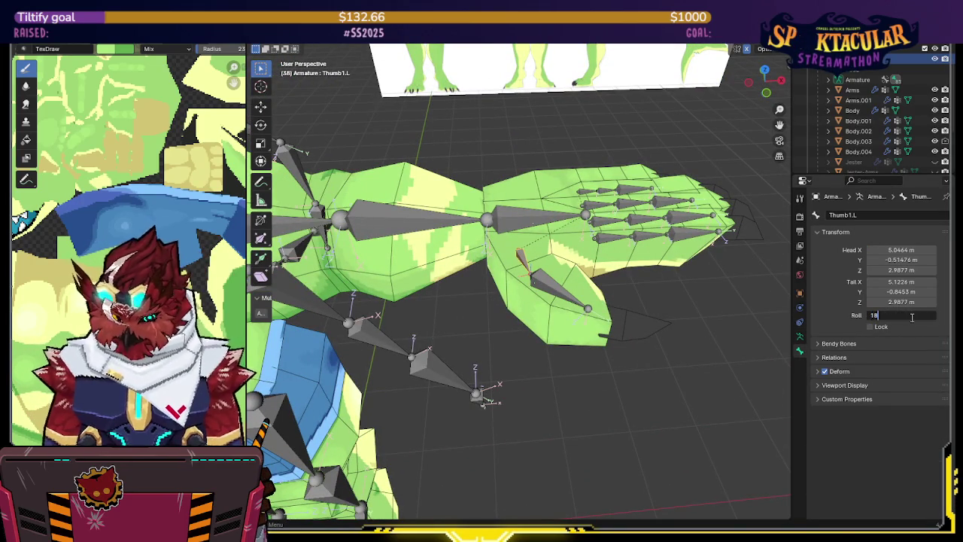
key("Return")
- Set the Thumb2.L bone's roll to 180° as well
mouse_move(677, 312)
middle_mouse_down()
mouse_move(695, 307)
mouse_move(629, 342)
middle_mouse_up()
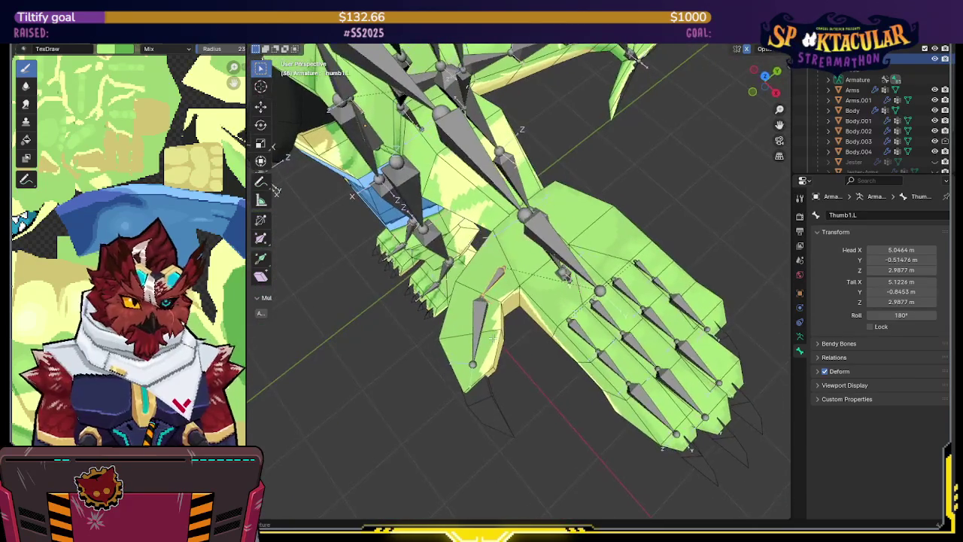
left_click(480, 338)
left_click(915, 315)
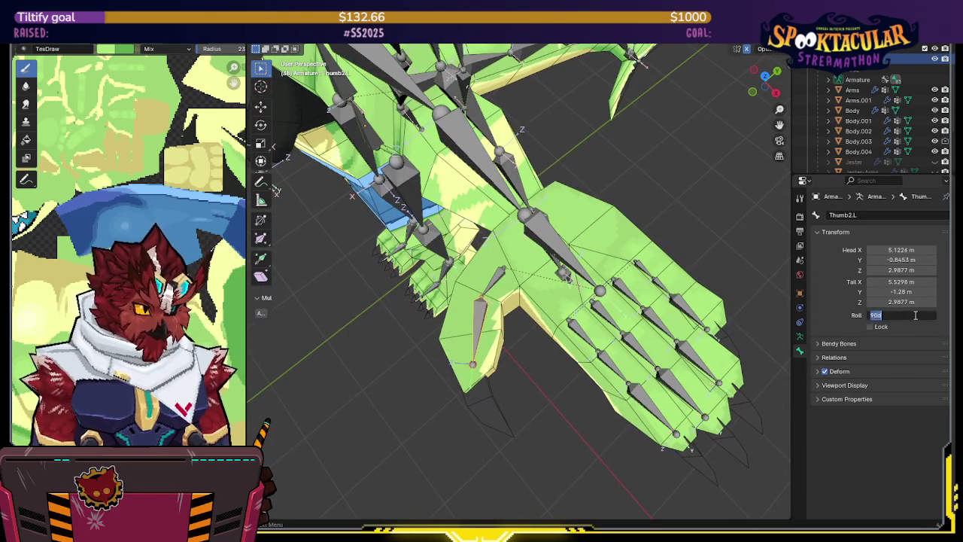
type("180")
key("Return")
middle_click_drag(617, 316, 678, 243)
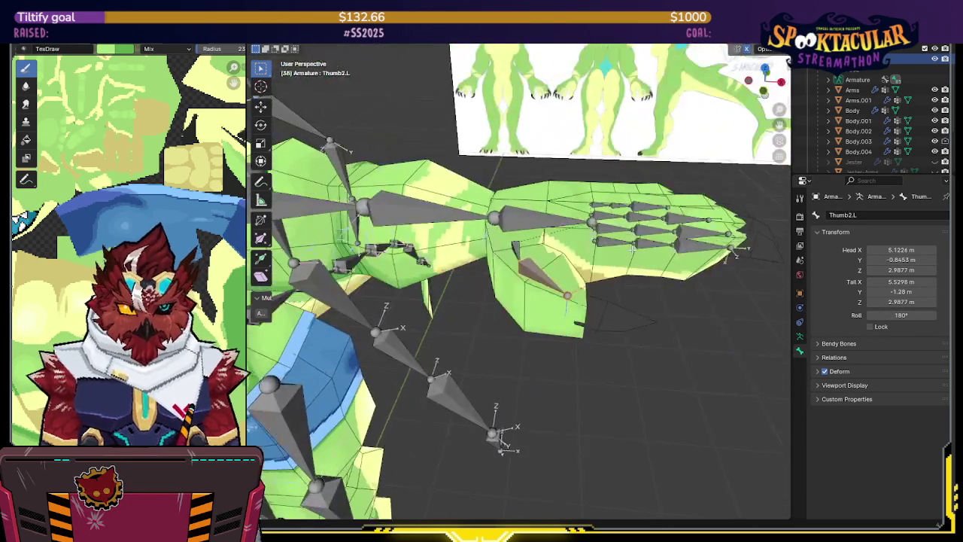
key("ctrl+Tab")
- In Pose Mode, test-curl the finger bones around their local Z axis, then undo it
left_click(617, 244)
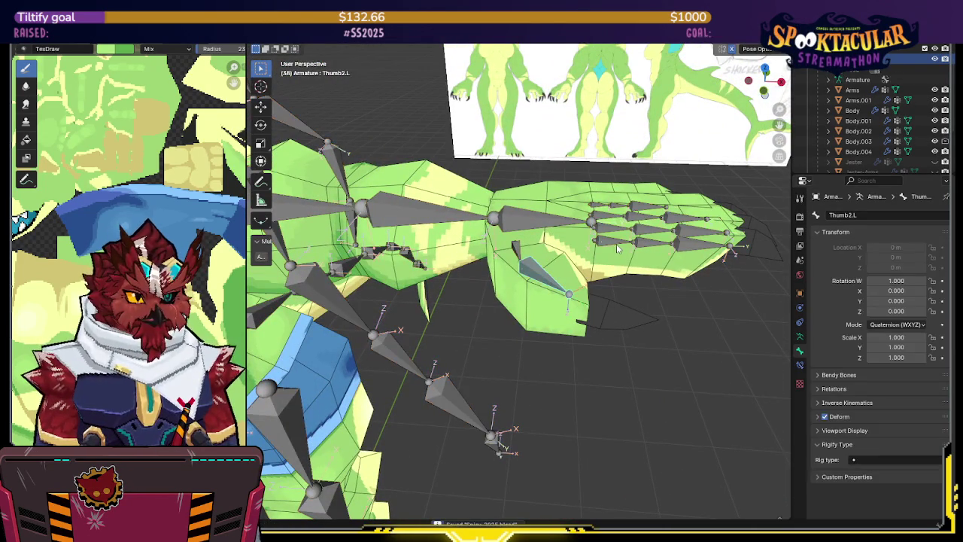
left_click(605, 238)
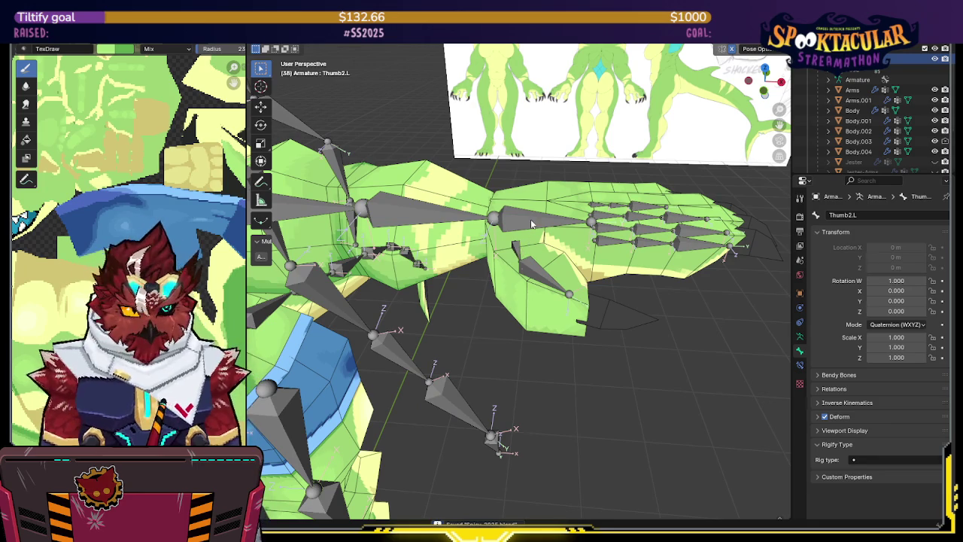
left_click_drag(609, 246, 603, 208)
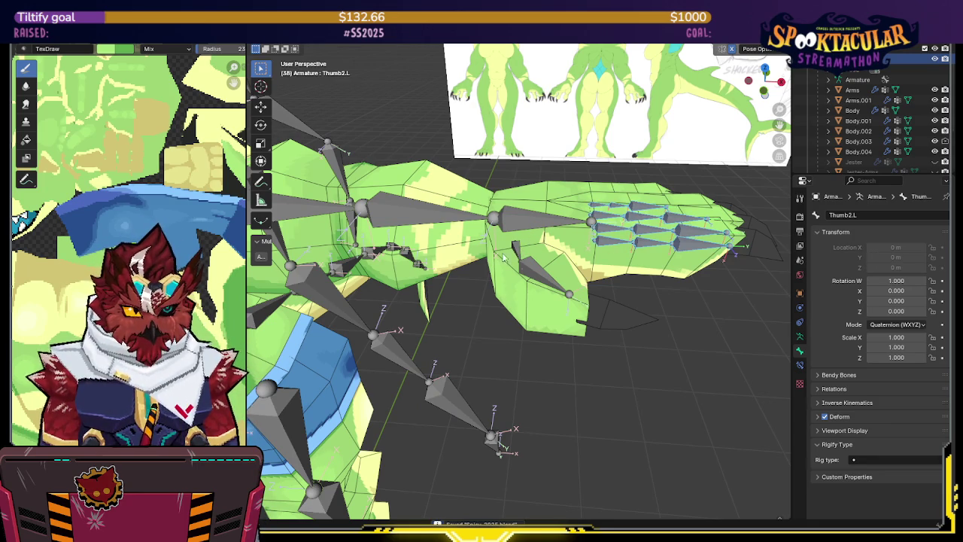
key("r")
key("z")
key("z")
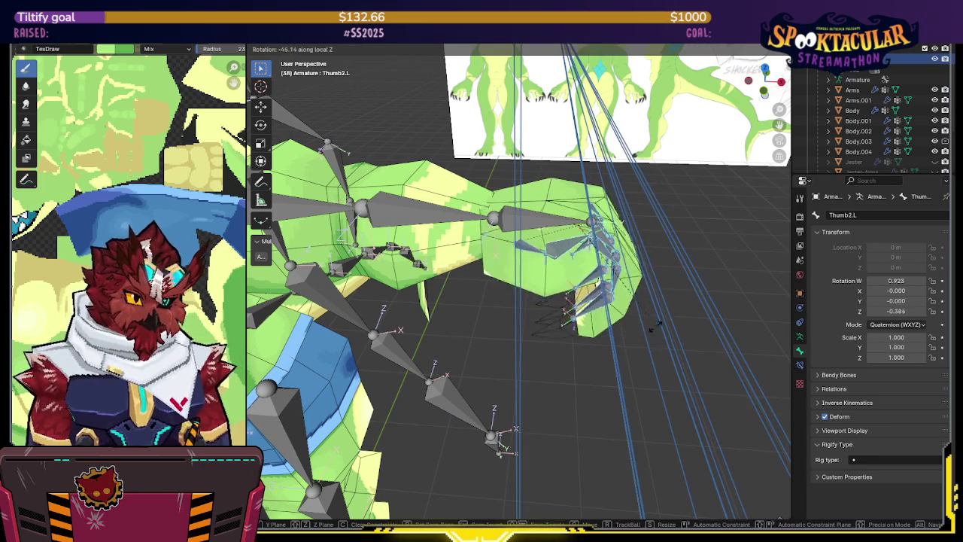
left_click(650, 316)
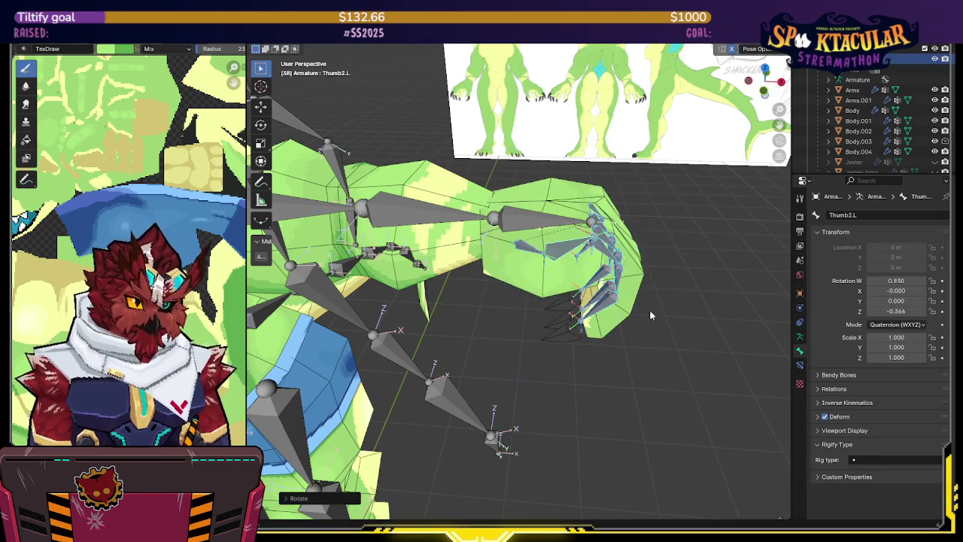
middle_click_drag(651, 315, 654, 266)
key("ctrl+z")
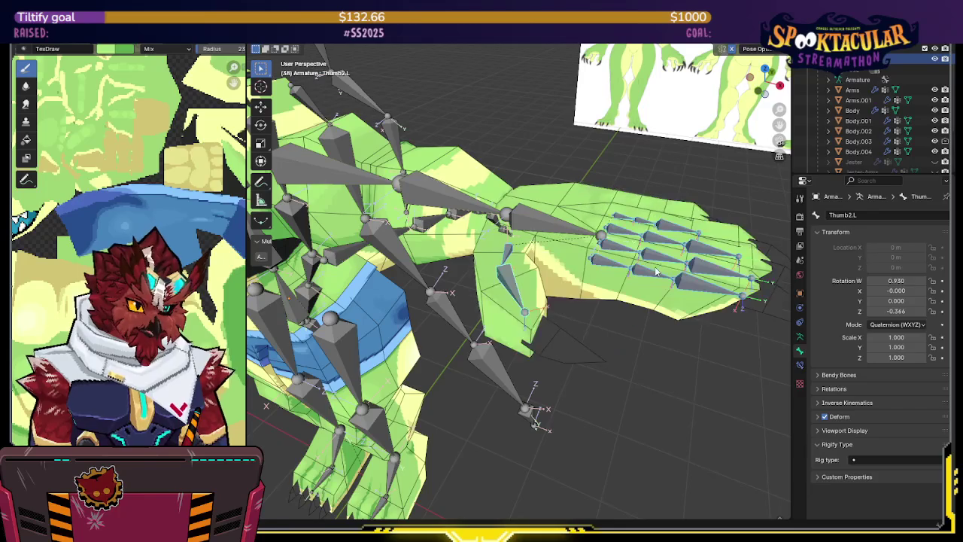
- Return to Object Mode and put the Arms.001 mesh into Weight Paint mode
key("ctrl+Tab")
left_click(592, 219, "shift")
key("ctrl+Tab")
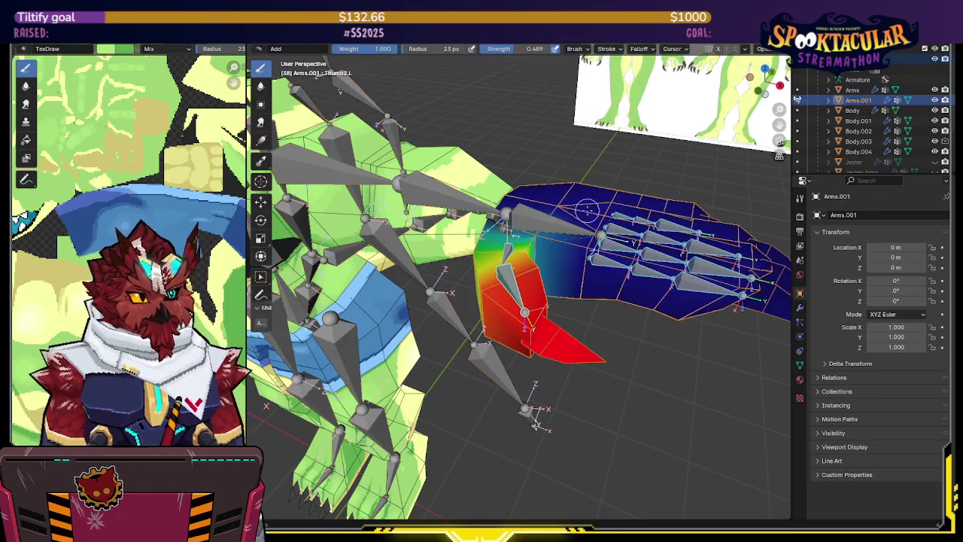
- Inspect the Middle.L and Middle1.L finger weights on the hand, ending in top view
middle_click_drag(781, 359, 572, 300)
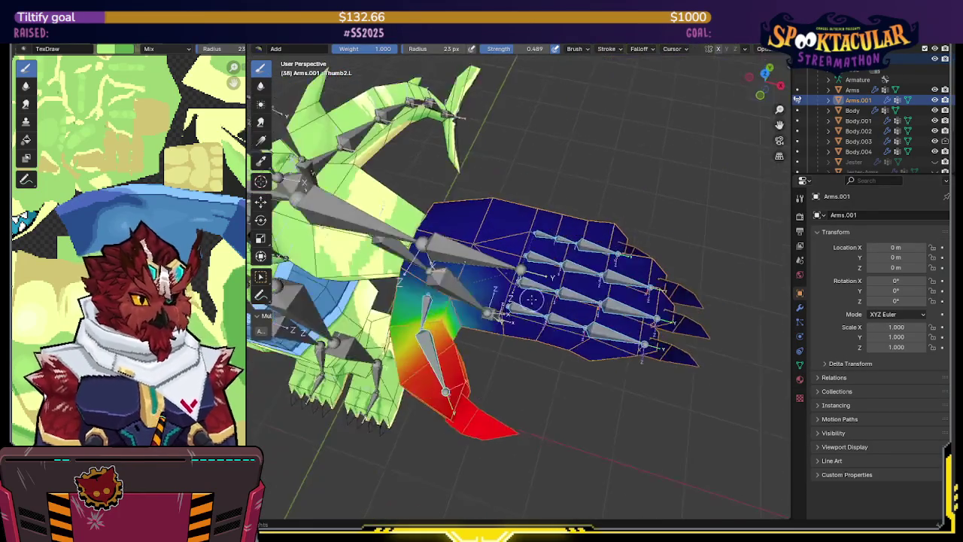
scroll(557, 294, "up", 4)
left_click(549, 290, "ctrl")
left_click(521, 352, "ctrl")
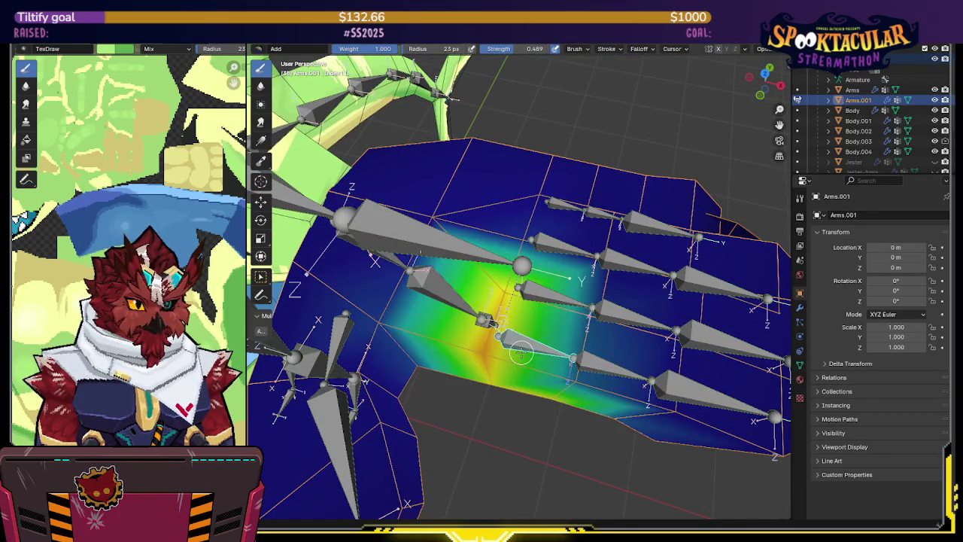
left_click(546, 301, "ctrl")
middle_click_drag(545, 301, 493, 347)
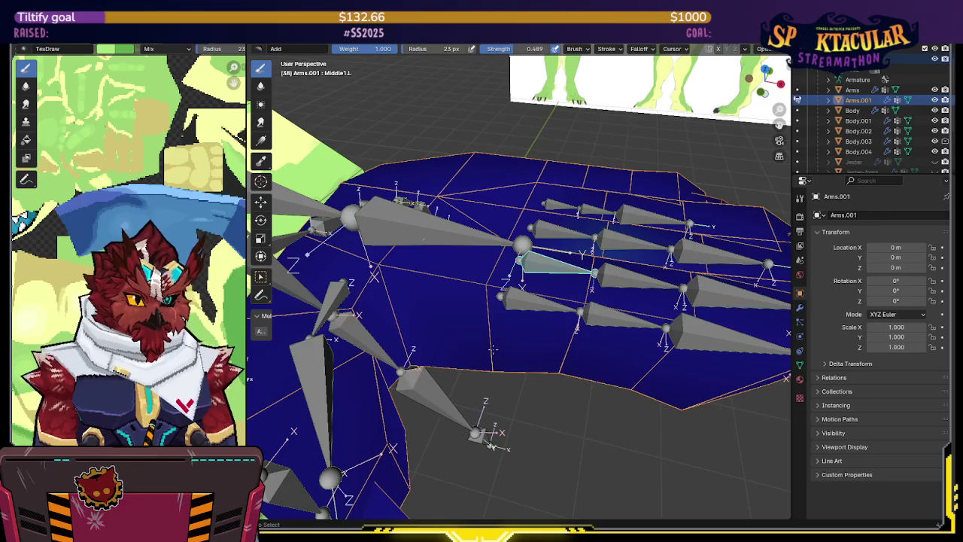
mouse_move(562, 334)
middle_mouse_down()
mouse_move(576, 323)
mouse_move(527, 226)
middle_mouse_up()
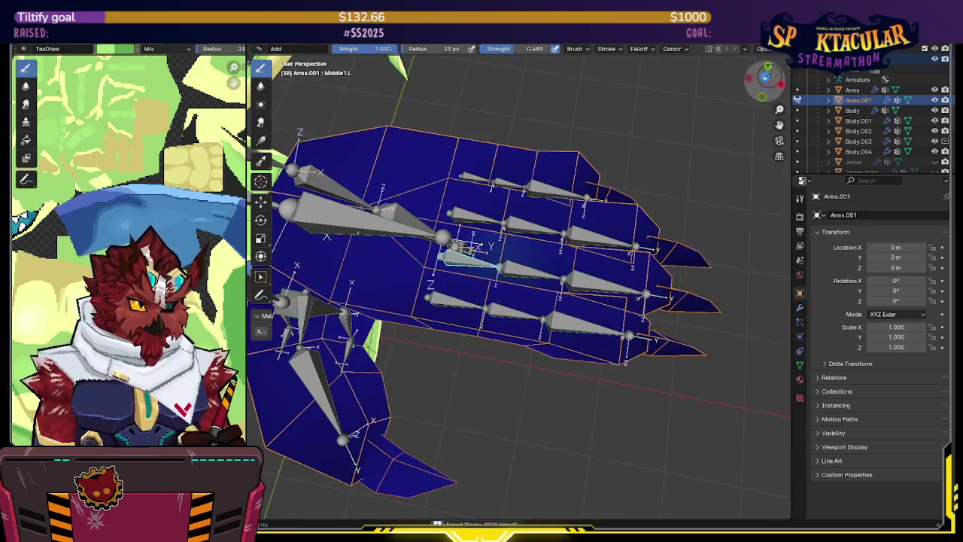
left_click(764, 81)
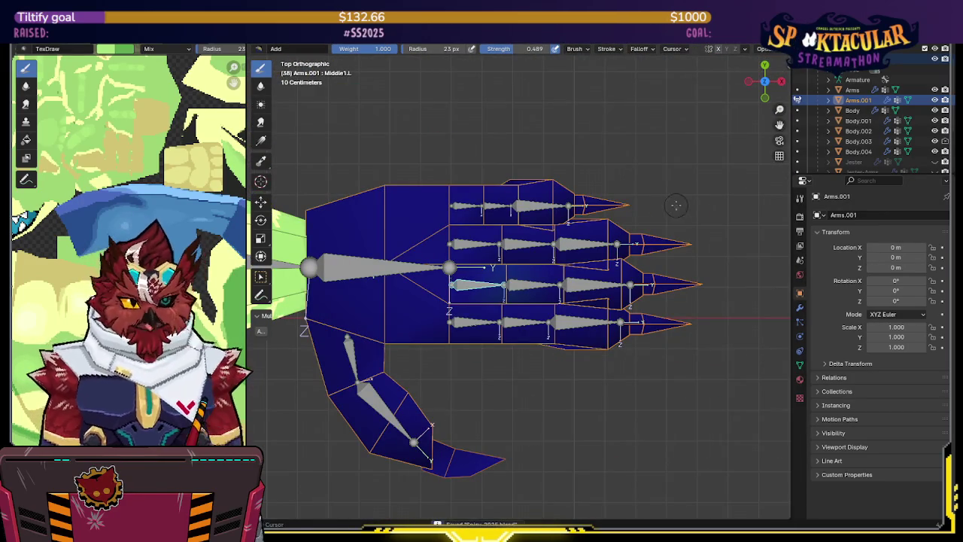
middle_click_drag(676, 205, 704, 197, "shift")
- Hide the bone axes in the armature's viewport display settings
key("ctrl+Tab")
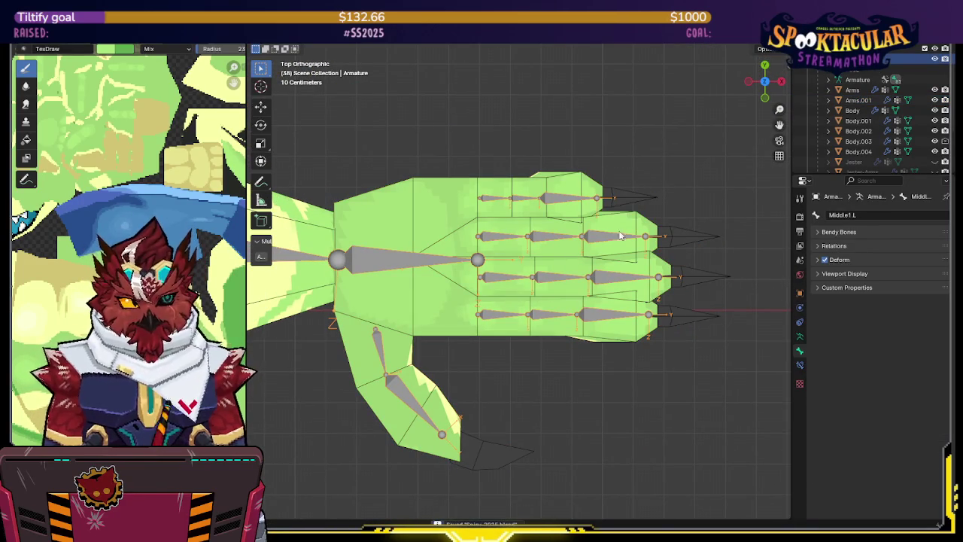
left_click(800, 337)
left_click(870, 427)
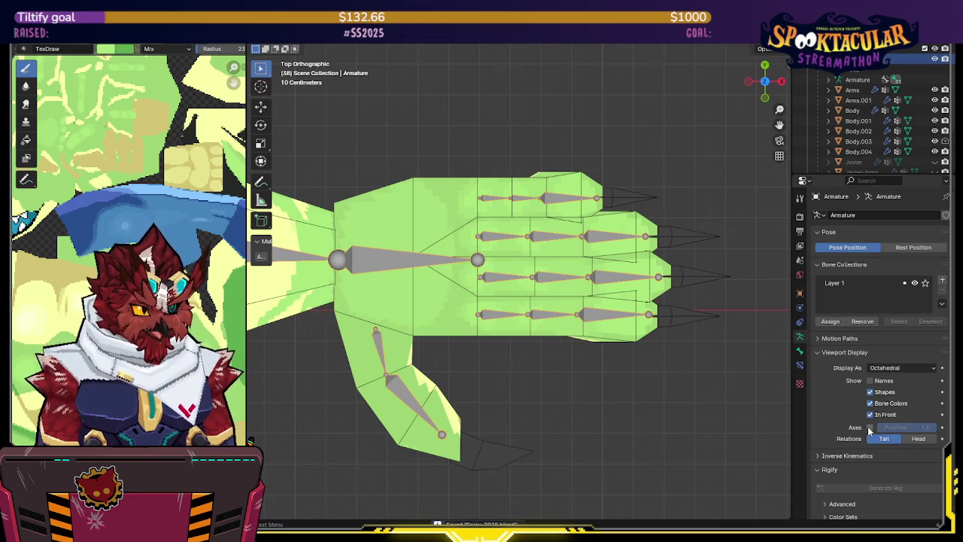
middle_click_drag(488, 255, 494, 258, "shift")
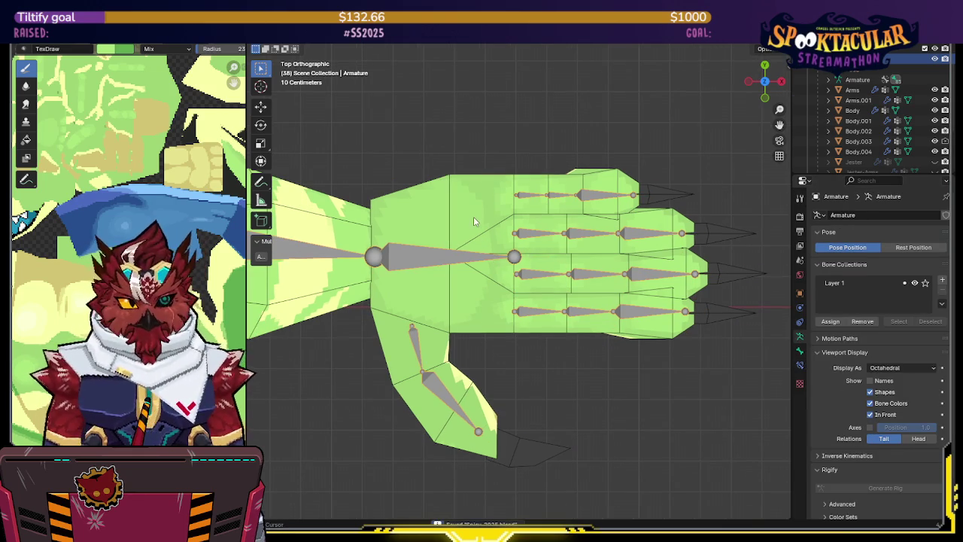
- Return Arms.001 to Weight Paint with Hand.L active and the connected hand faces selected
left_click(473, 217)
key("ctrl+Tab")
left_click(402, 182)
left_click(469, 260, "ctrl")
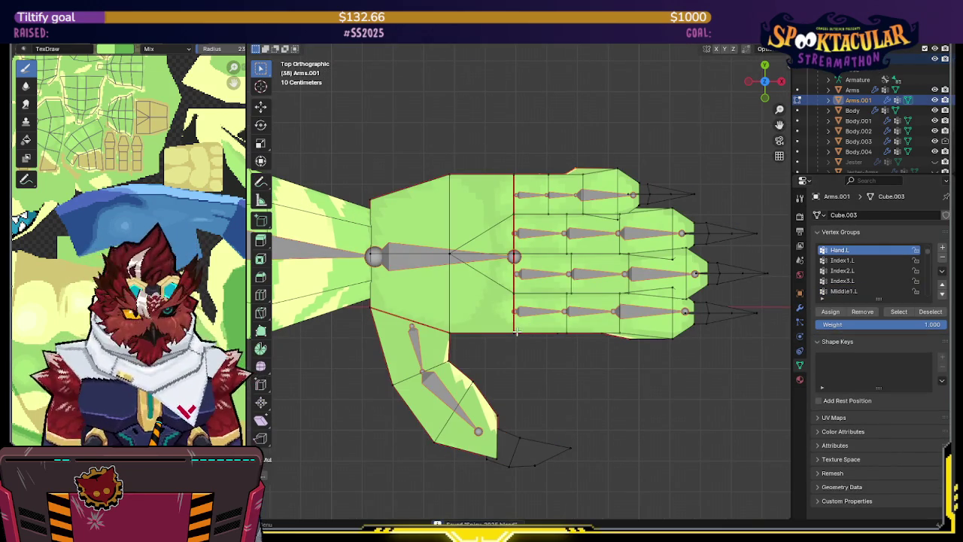
key("ctrl+l")
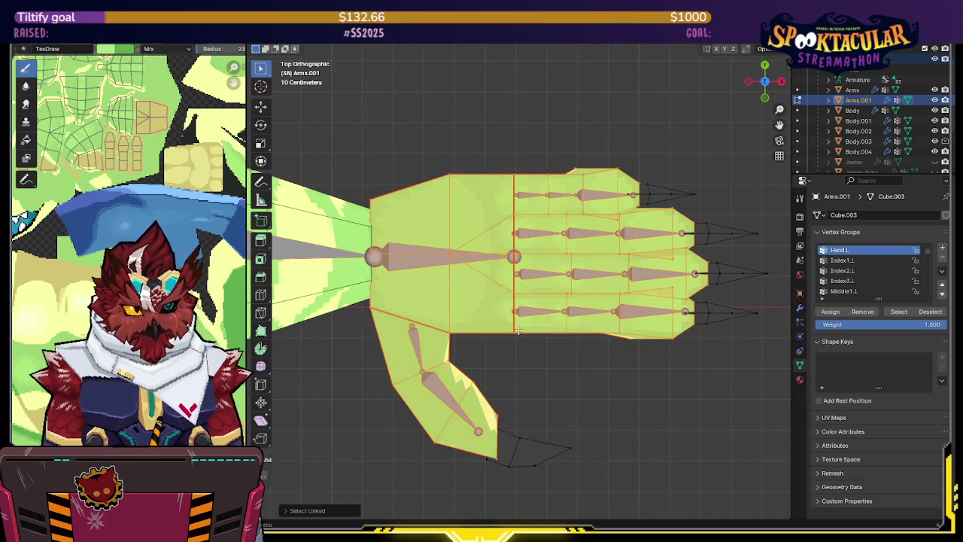
right_click(517, 328)
left_click(490, 432)
- Paint full Thumb1.L weight across the thumb's base
left_click(414, 343, "ctrl")
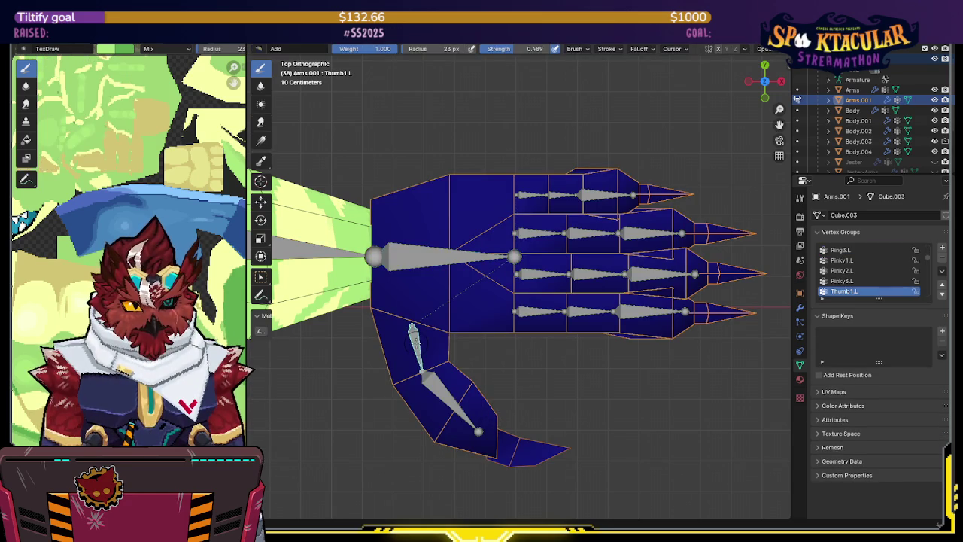
left_click_drag(457, 353, 454, 359)
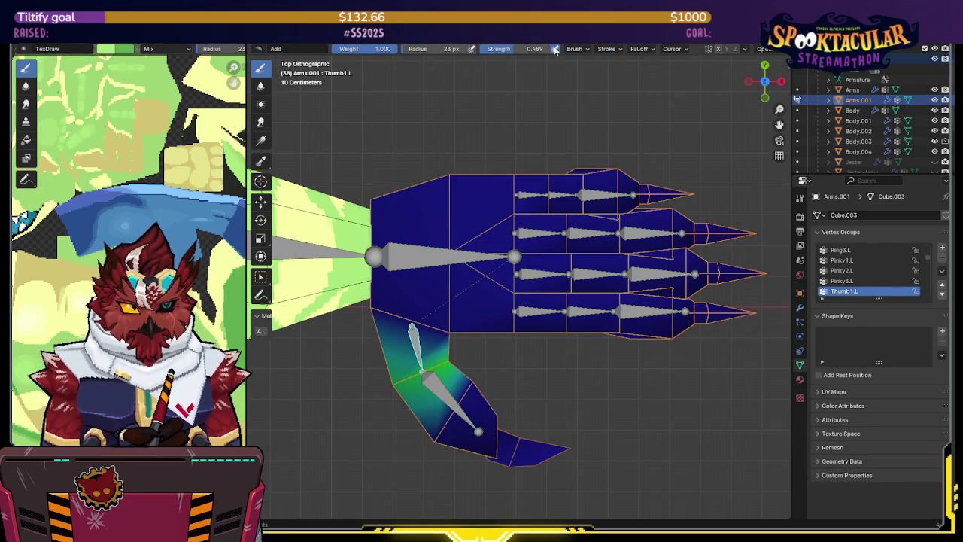
left_click_drag(456, 359, 384, 400)
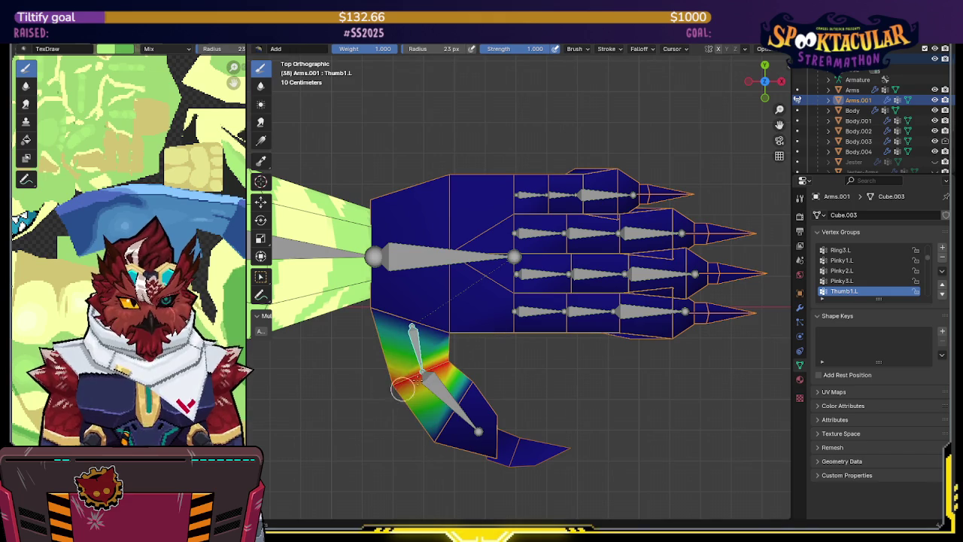
- Check the active brush's advanced options and falloff curve in the sidebar
key("n")
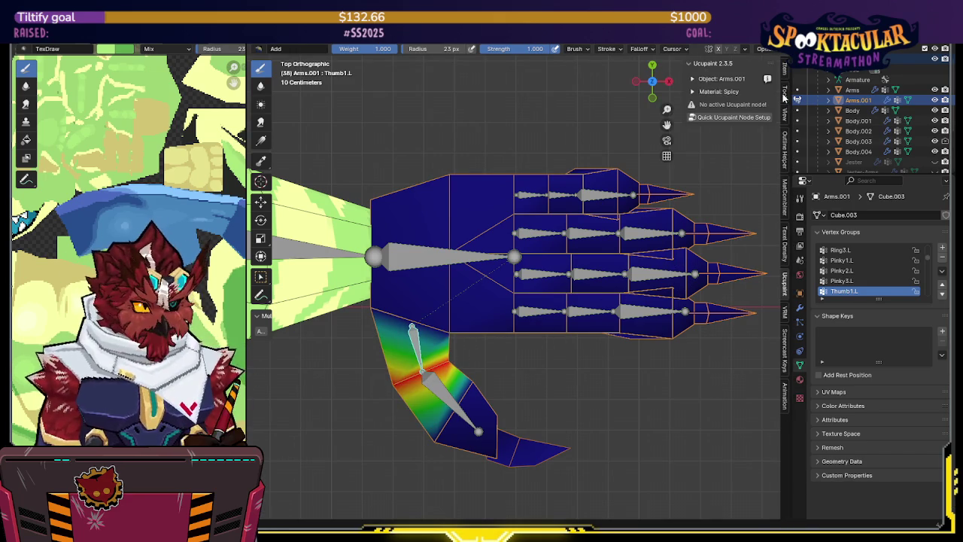
left_click(783, 70)
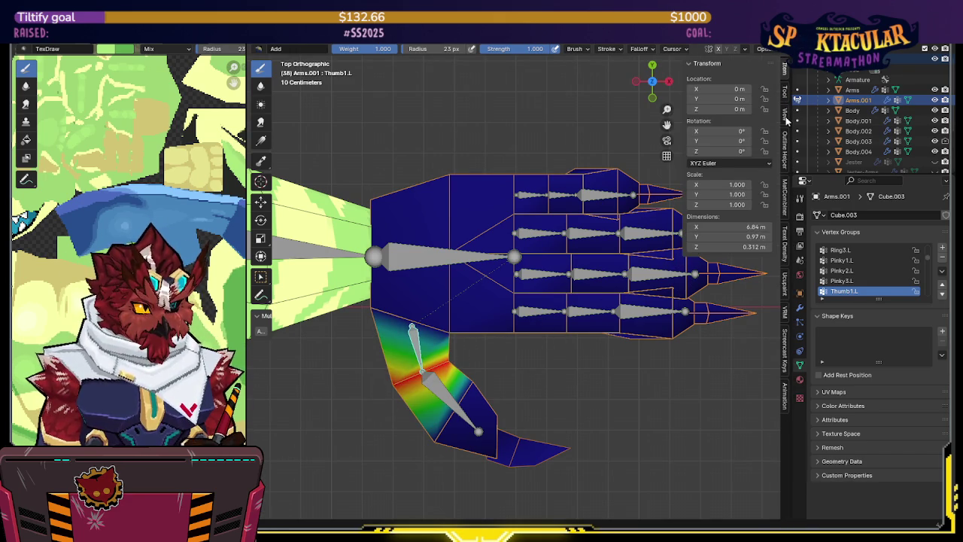
left_click(785, 94)
left_click(706, 268)
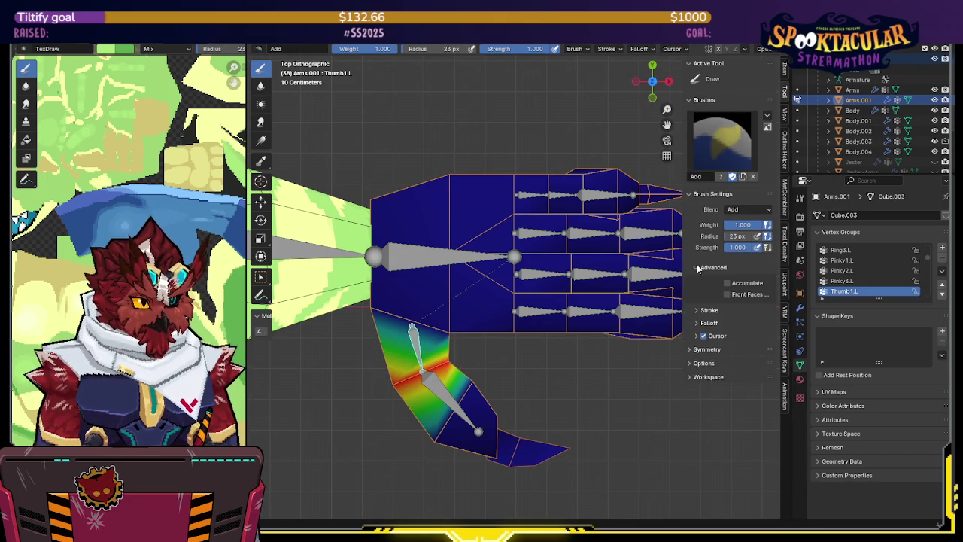
left_click(699, 323)
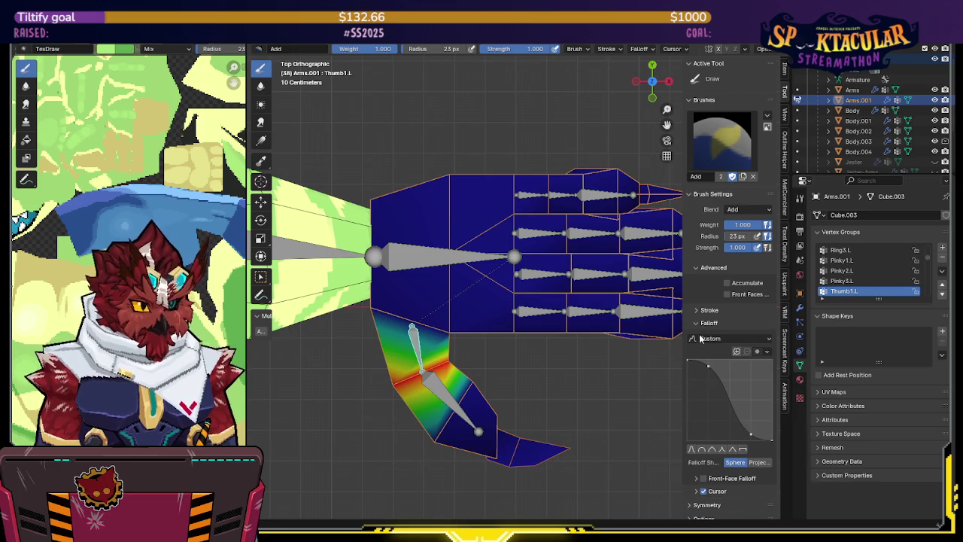
key("n")
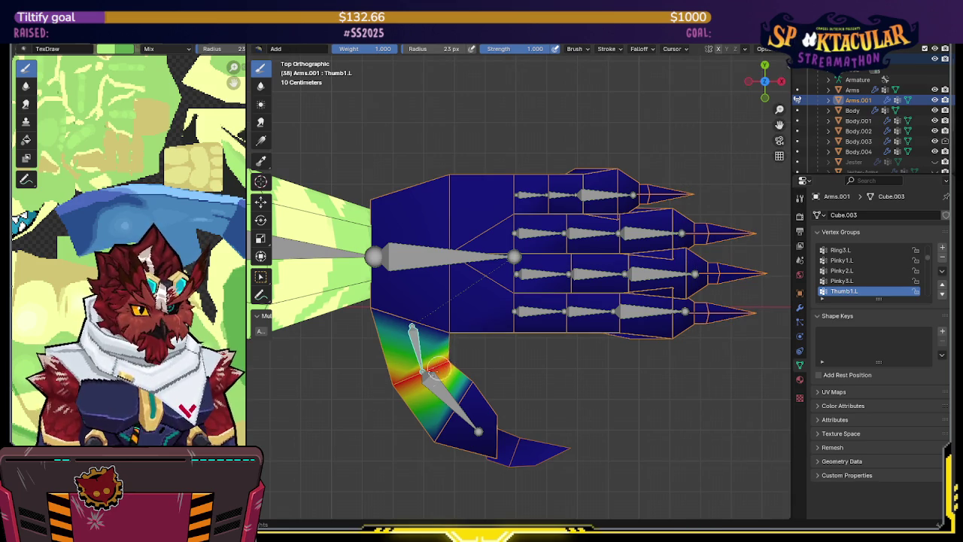
- Paint full Thumb2.L weight on the thumb tip and compare it with Thumb1.L
left_click(459, 403, "ctrl")
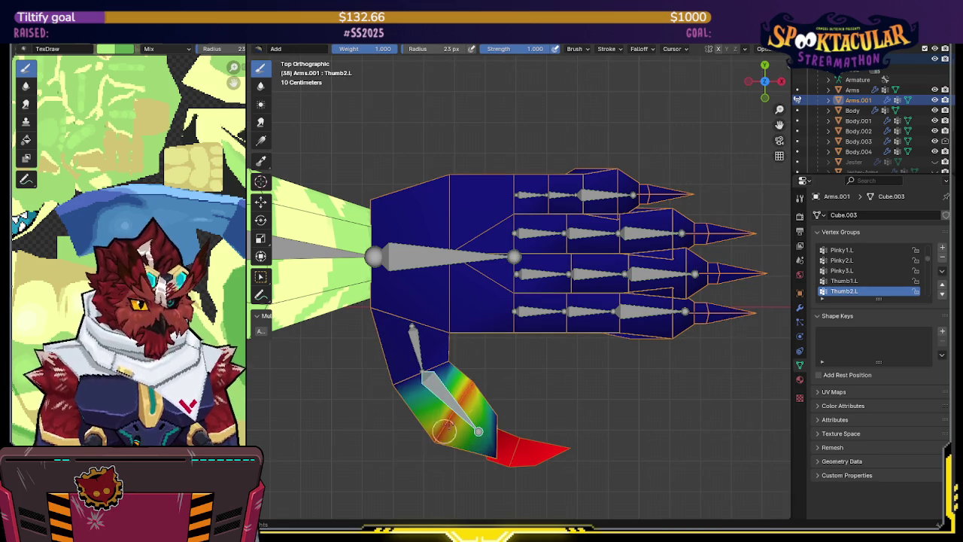
left_click_drag(466, 486, 501, 430)
mouse_move(492, 473)
left_mouse_down()
mouse_move(499, 410)
mouse_move(465, 382)
left_mouse_up()
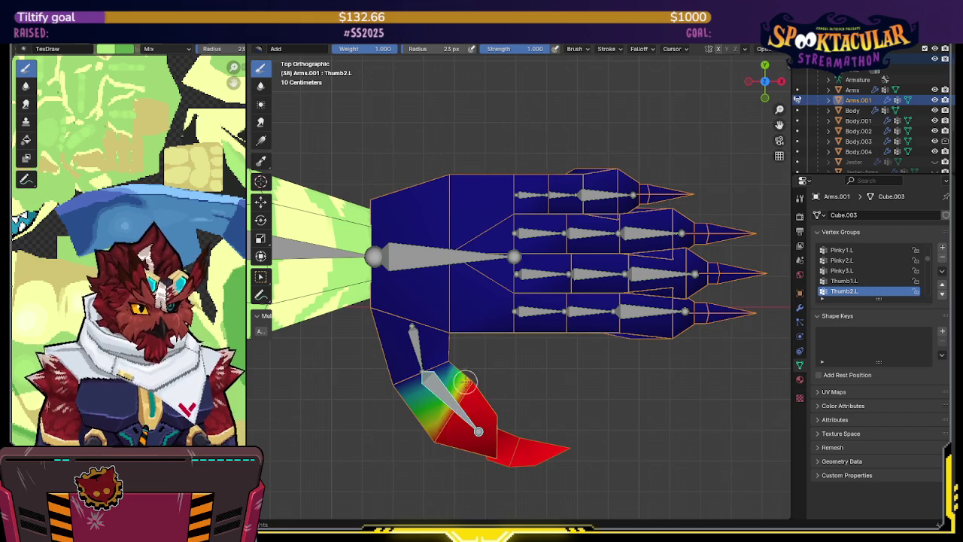
left_click(422, 361, "ctrl")
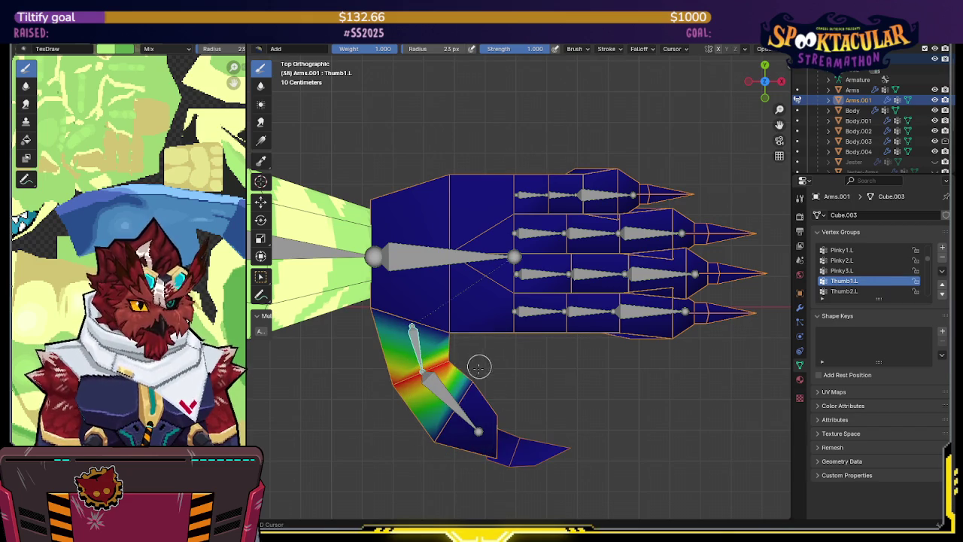
left_click(467, 419, "ctrl")
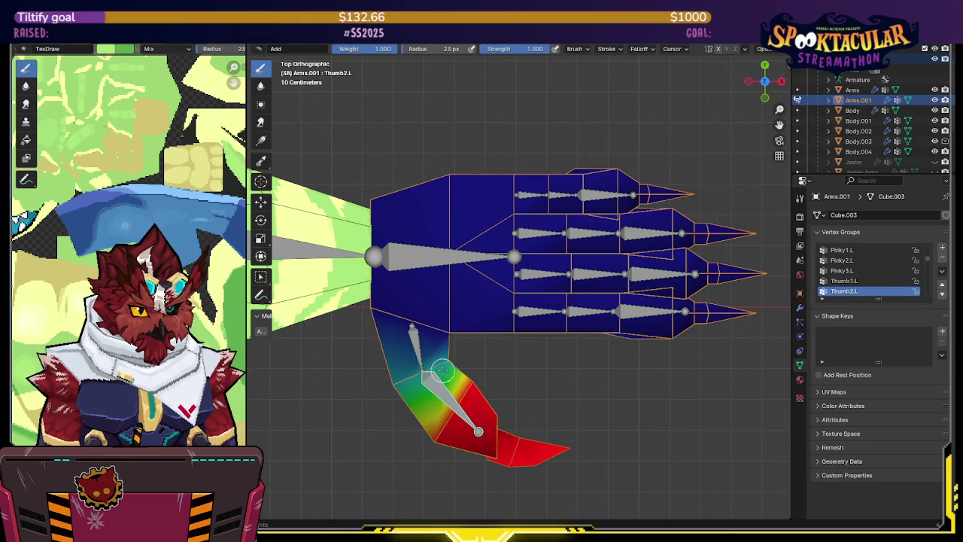
left_click(412, 338, "ctrl")
- Make Hand.L active, enter Edit Mode and box-select the palm faces
left_click(435, 259, "ctrl")
key("Tab")
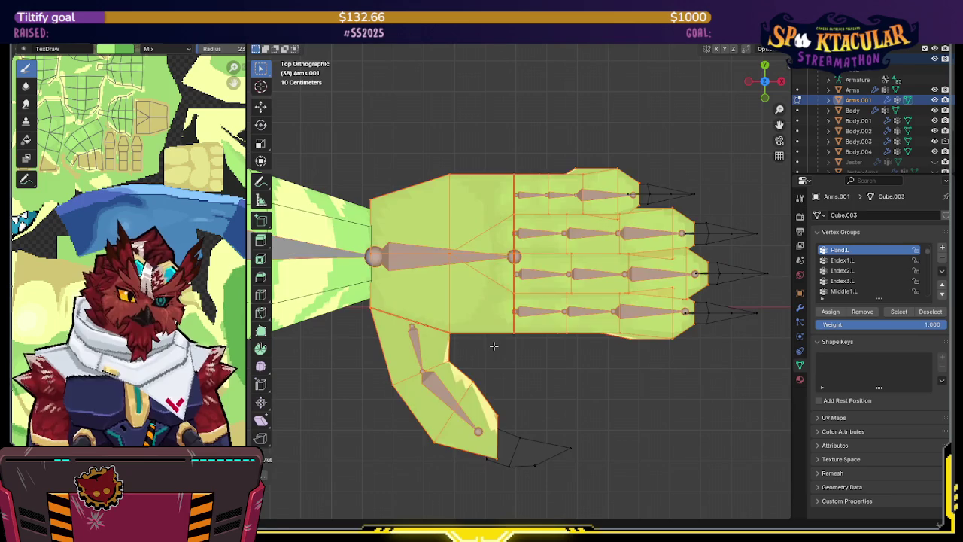
mouse_move(510, 342)
left_mouse_down()
mouse_move(480, 119)
mouse_move(351, 334)
left_mouse_up()
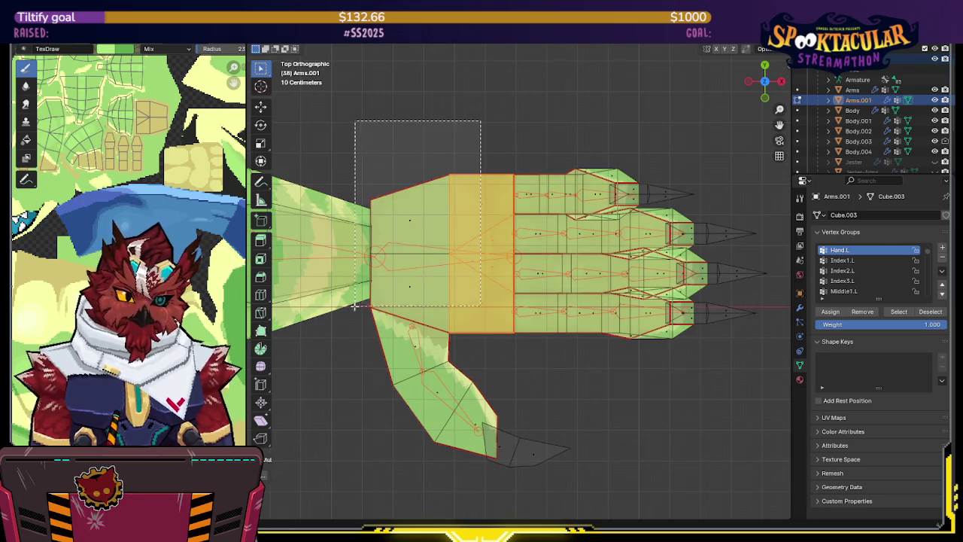
middle_click_drag(420, 297, 435, 277, "shift")
- Assign the palm faces to Hand.L and smooth the palm weights
key("q")
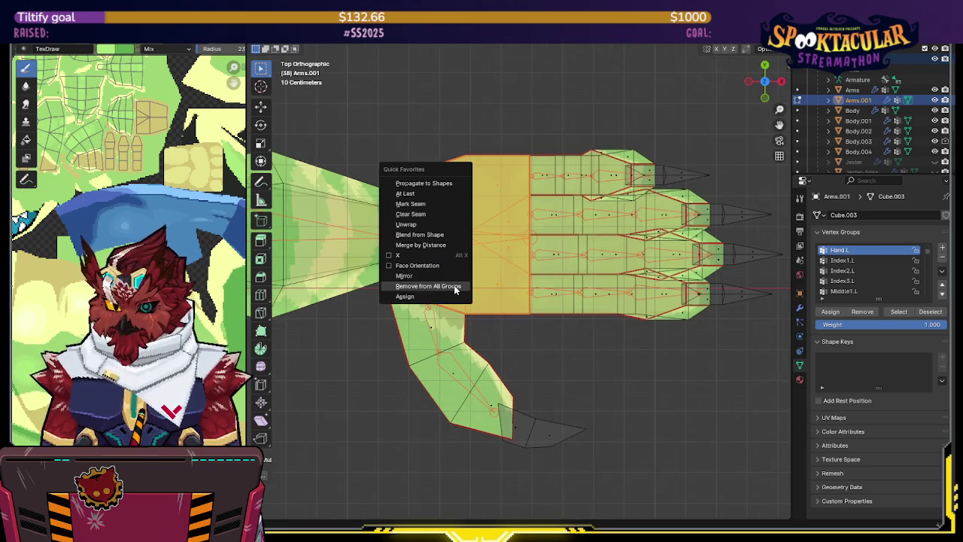
left_click(450, 295)
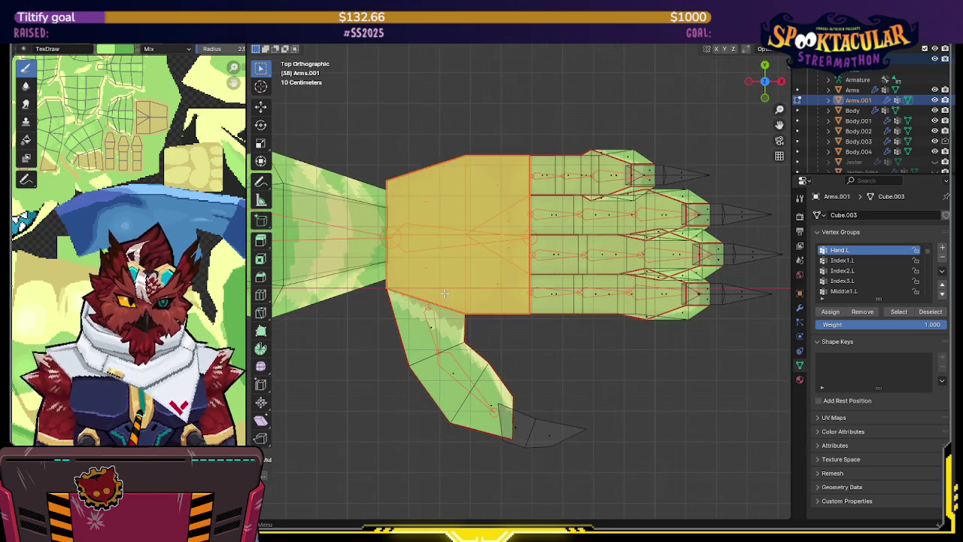
key("Tab")
middle_click_drag(554, 247, 489, 261, "shift")
left_click_drag(469, 135, 481, 316, "shift")
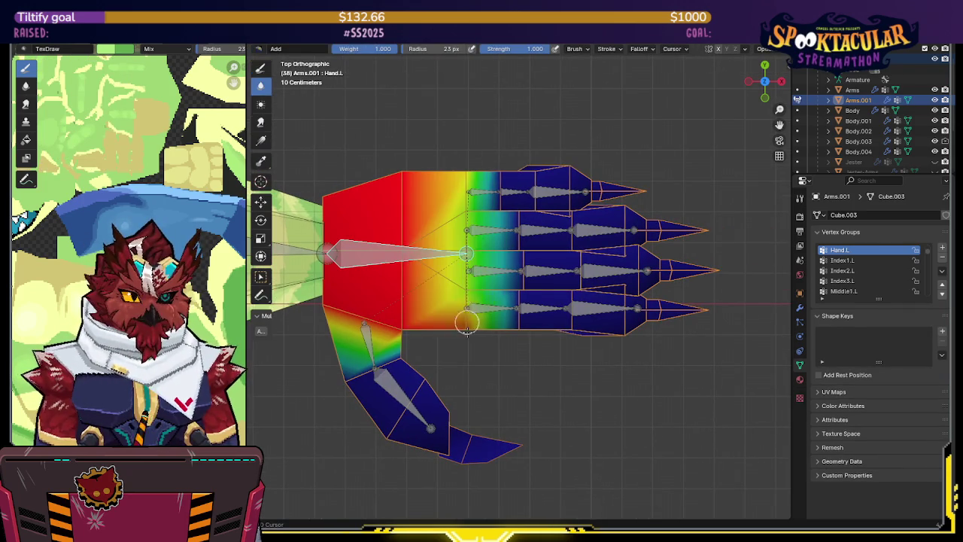
- Assign the index finger's first and middle segments to Index1.L and Index2.L
left_click(505, 309, "ctrl")
key("Tab")
left_click(512, 309)
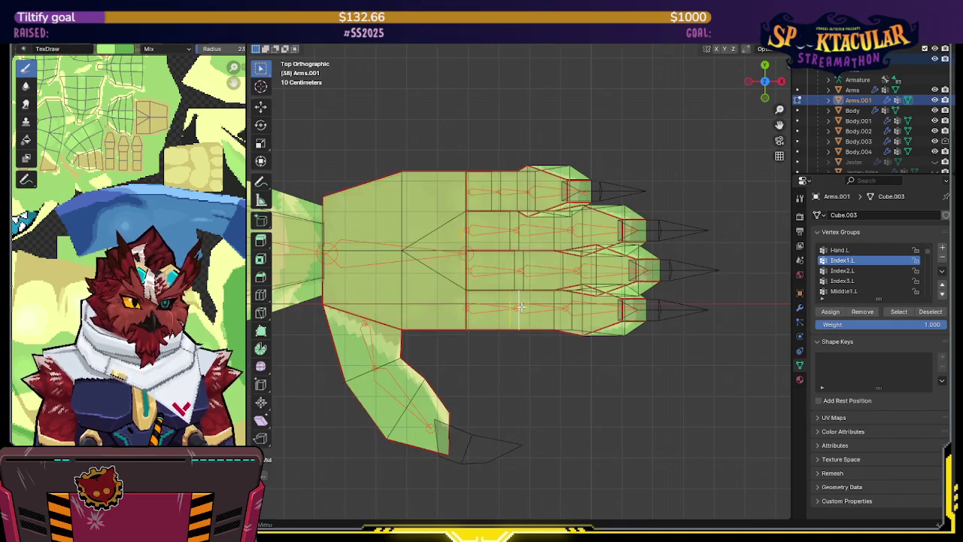
key("q")
left_click(522, 307)
key("Tab")
left_click(557, 308, "ctrl")
key("Tab")
left_click(571, 310)
key("q")
left_click(580, 309)
key("Tab")
key("Tab")
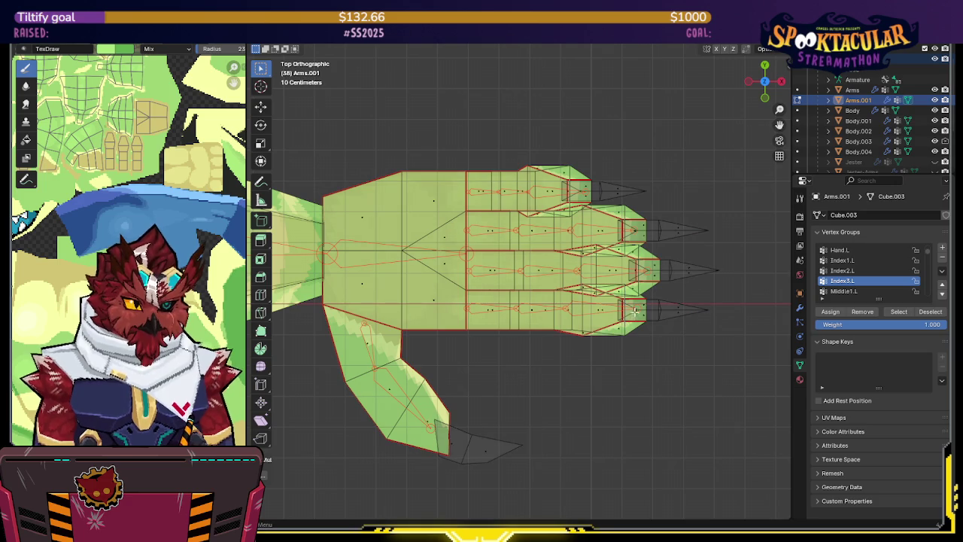
- Select the middle finger's tip face for Middle3.L and check its weights
key("ctrl+Tab")
left_click(638, 349)
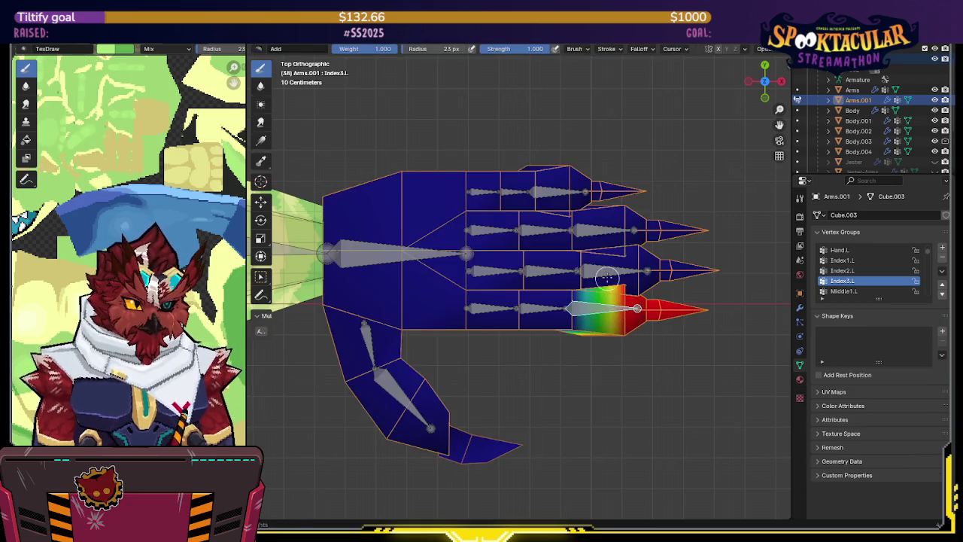
left_click(649, 276, "ctrl+shift")
key("Tab")
left_click(644, 271)
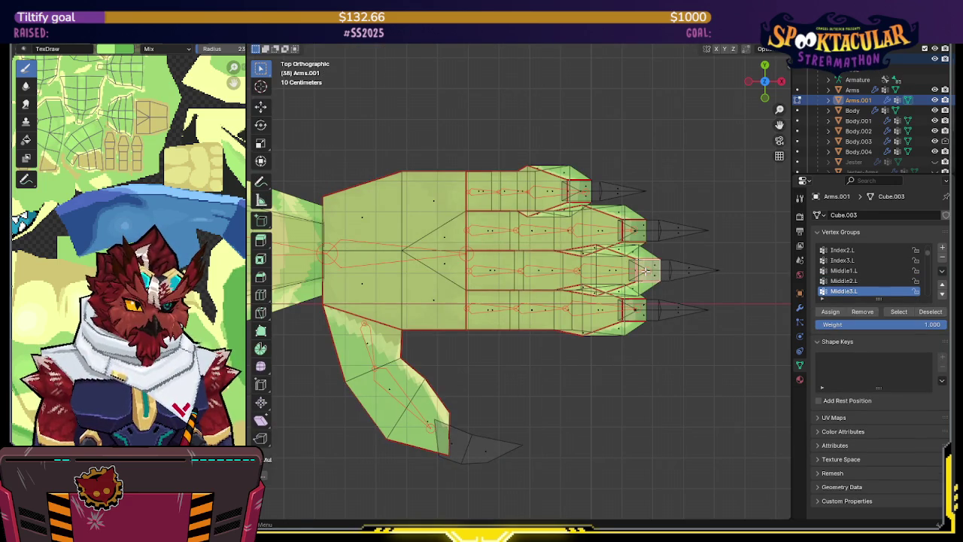
key("ctrl+Tab")
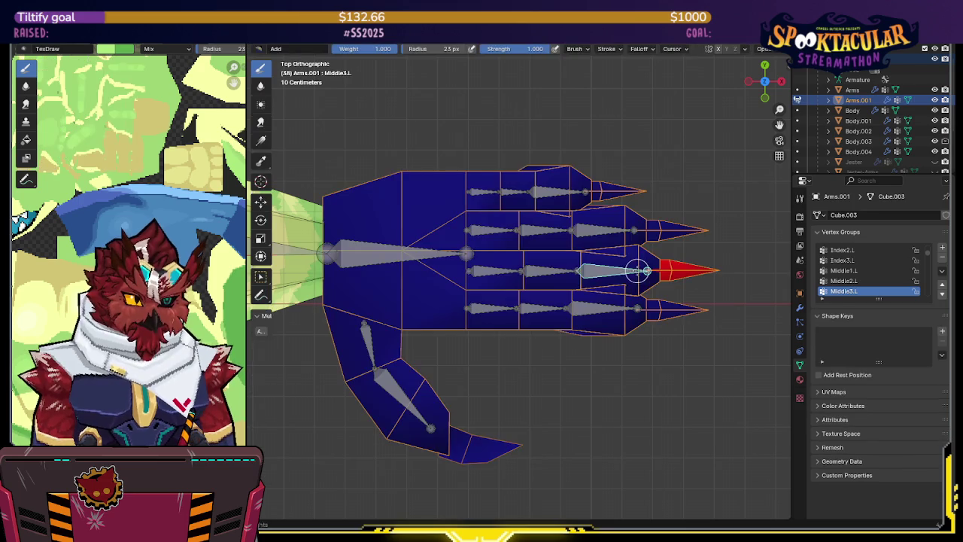
key("Tab")
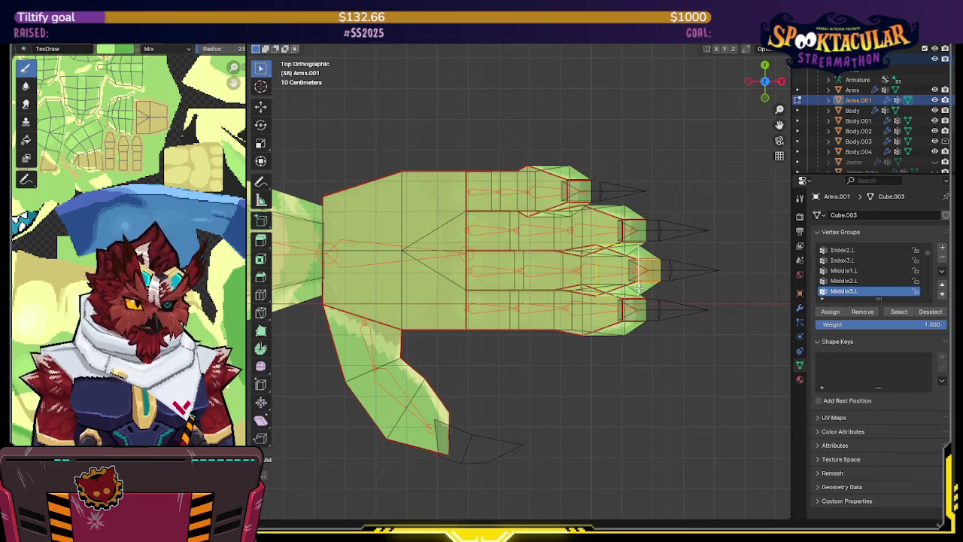
- Select the ring finger tip faces for Ring3.L and check the resulting gradient
key("ctrl+Tab")
left_click(640, 286)
left_click(633, 231, "ctrl")
key("Tab")
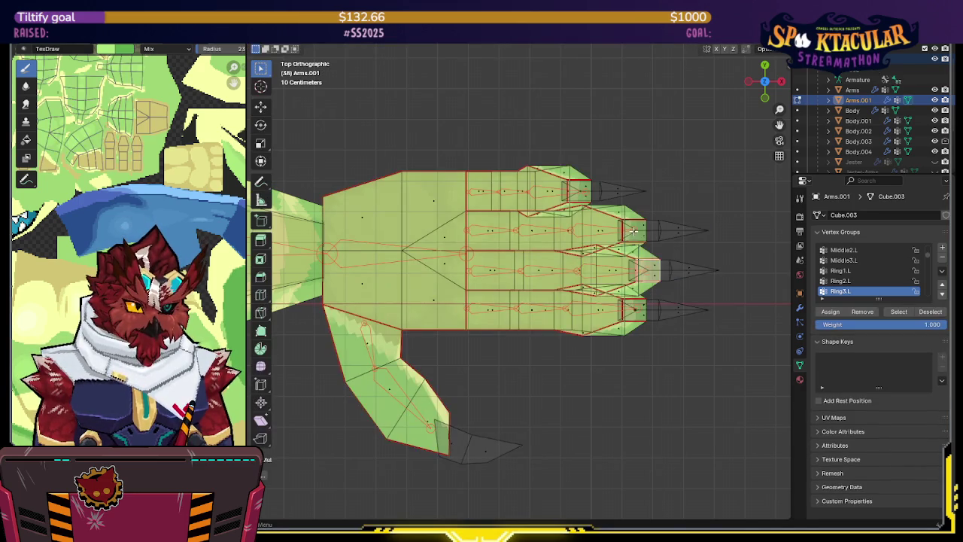
key("ctrl+Tab")
key("Tab")
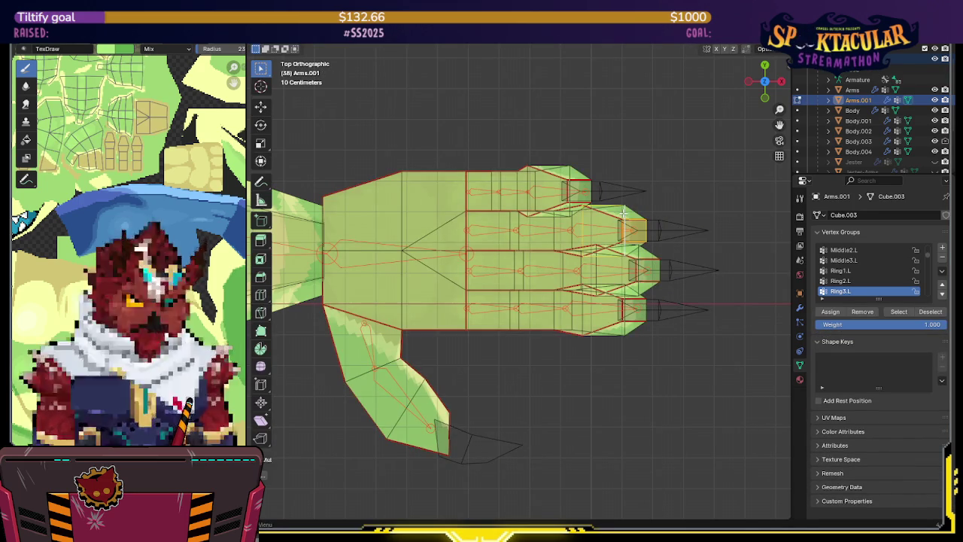
key("ctrl+Tab")
key("Tab")
key("ctrl+g")
left_click(624, 211)
key("ctrl+Tab")
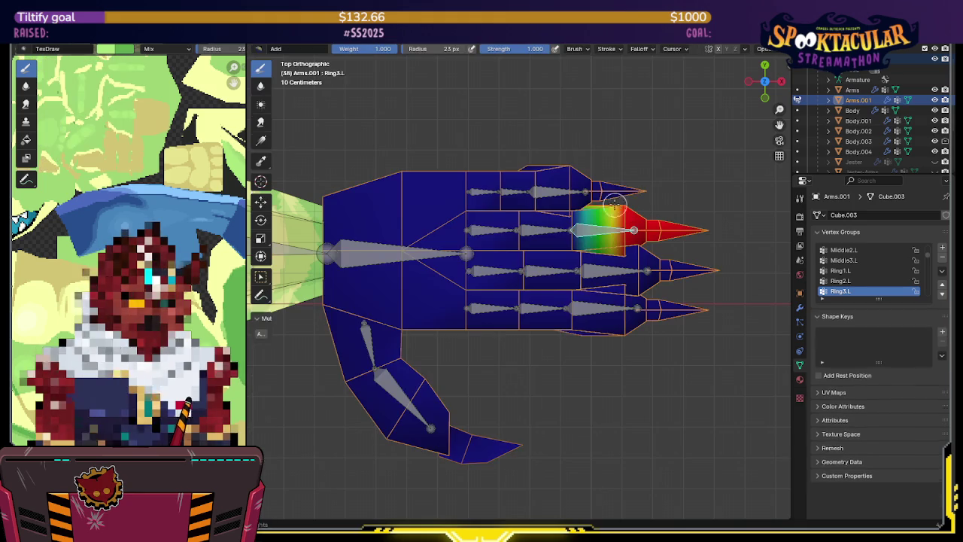
- Preview the Pinky3.L tip weights, then clear the pinky face selection
left_click(565, 190, "ctrl")
key("Tab")
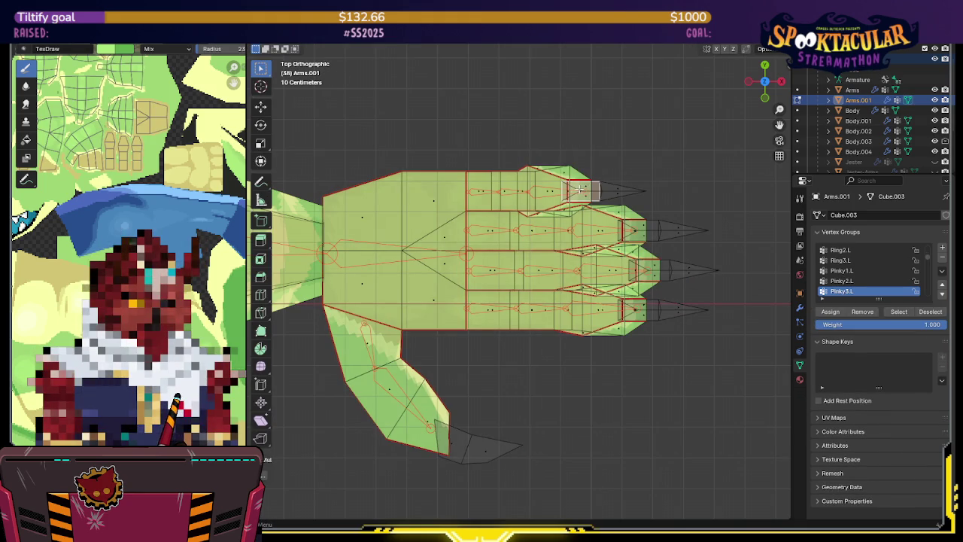
key("ctrl+Tab")
key("Tab")
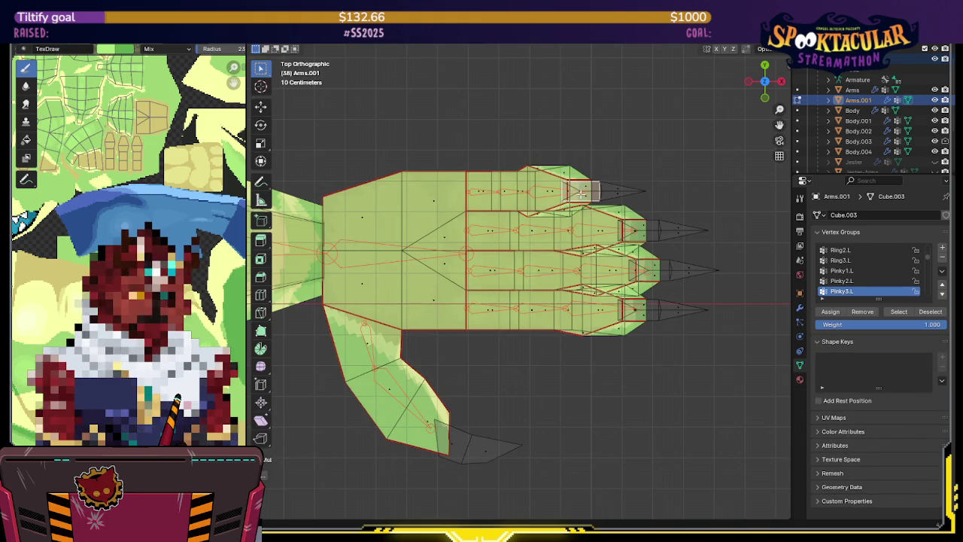
key("ctrl+Tab")
key("Tab")
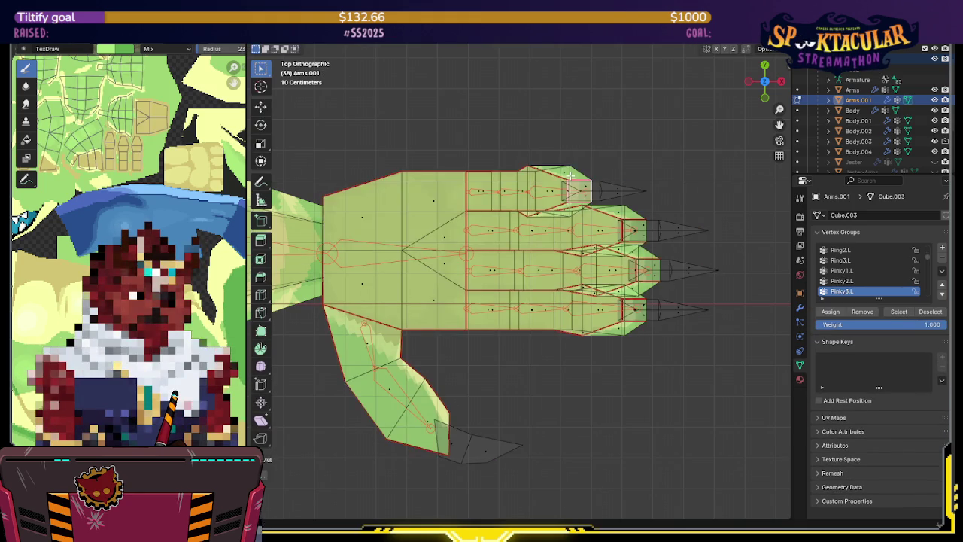
left_click(570, 175, "alt")
key("alt+a")
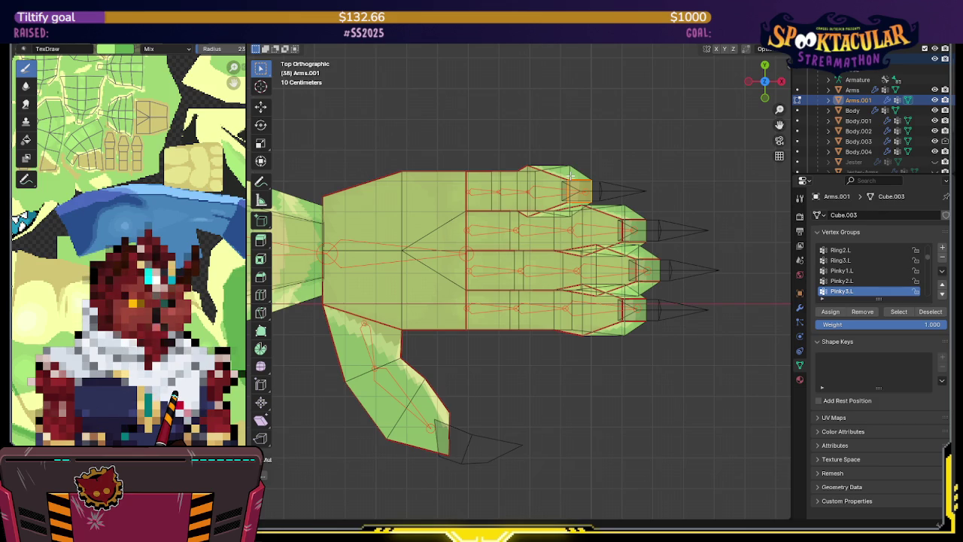
- Check the Pinky2.L and Pinky1.L weights along the pinky
key("ctrl+Tab")
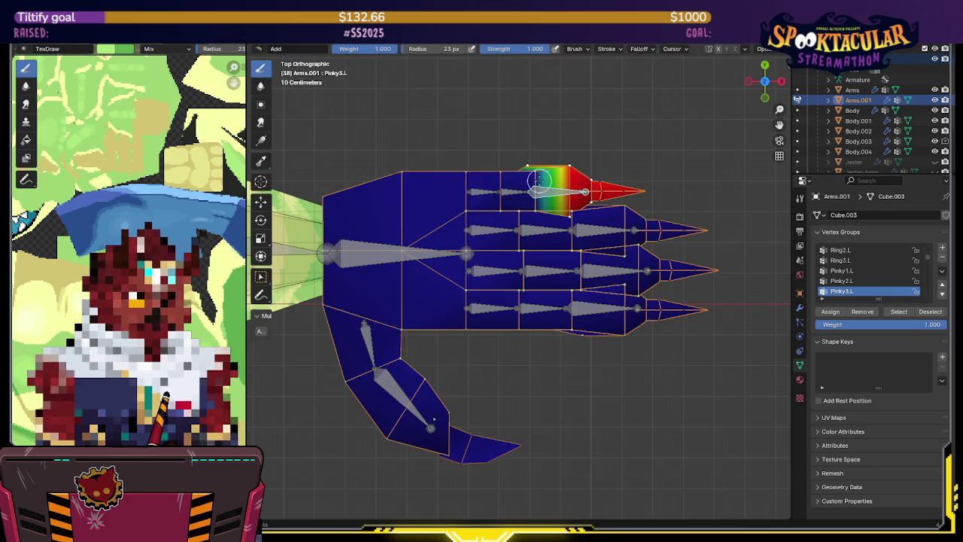
left_click(532, 186, "ctrl")
key("ctrl+Tab")
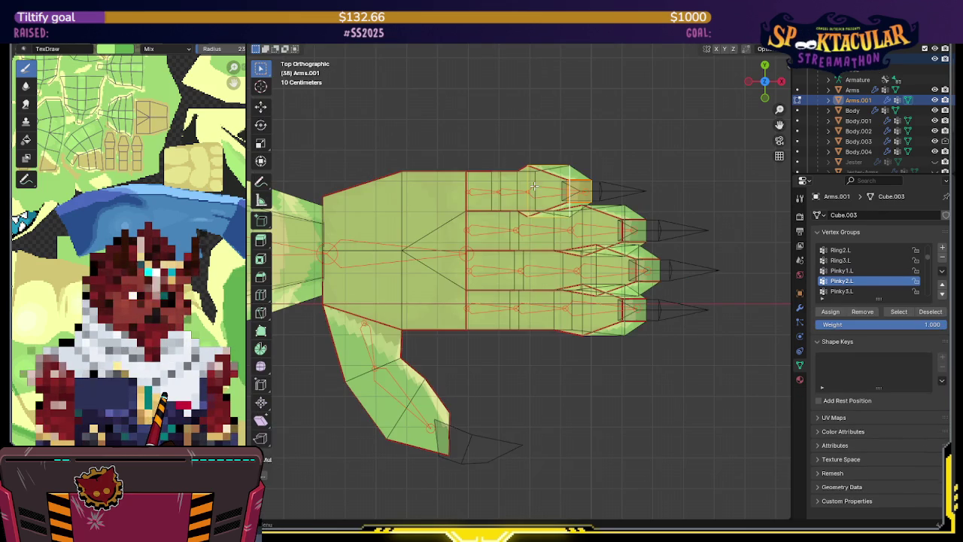
key("ctrl+Tab")
left_click(534, 184)
left_click(499, 181, "ctrl")
key("ctrl+Tab")
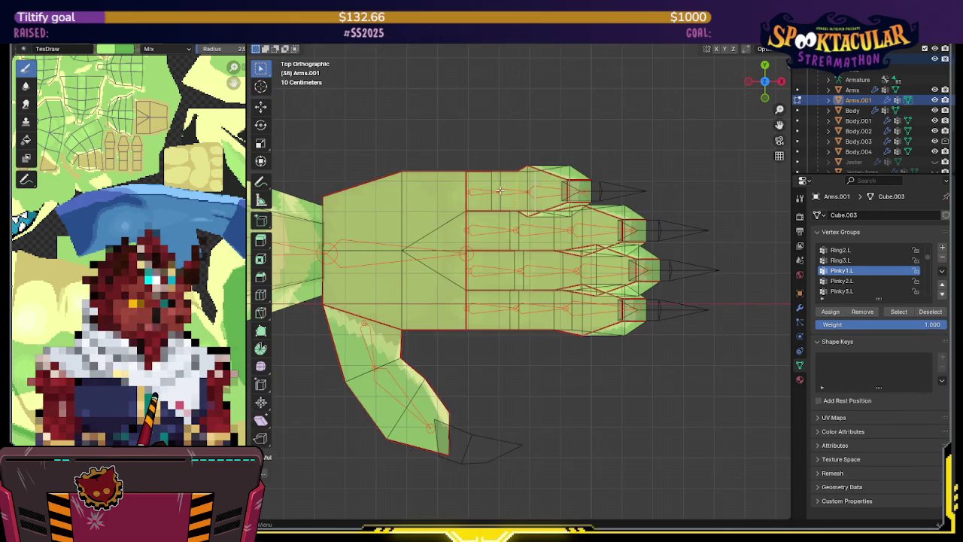
key("ctrl+Tab")
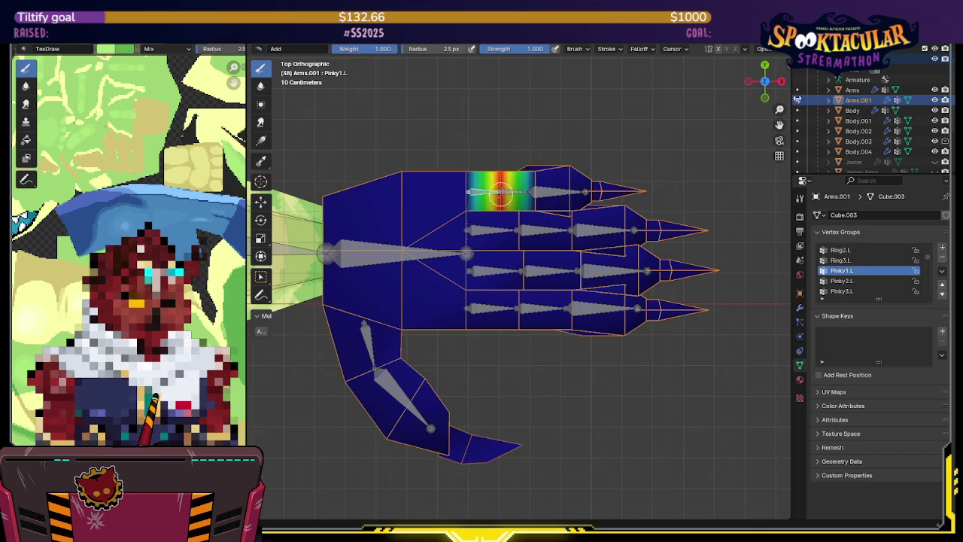
- View the ring finger's base-bone weights and switch Arms.001 into Edit Mode
left_click(479, 232, "ctrl")
key("Tab")
key("Tab")
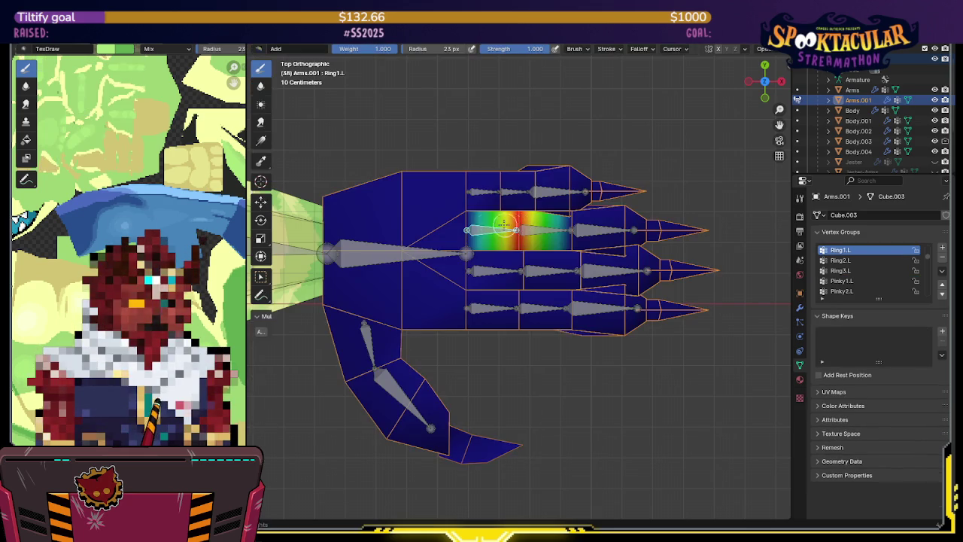
key("Tab")
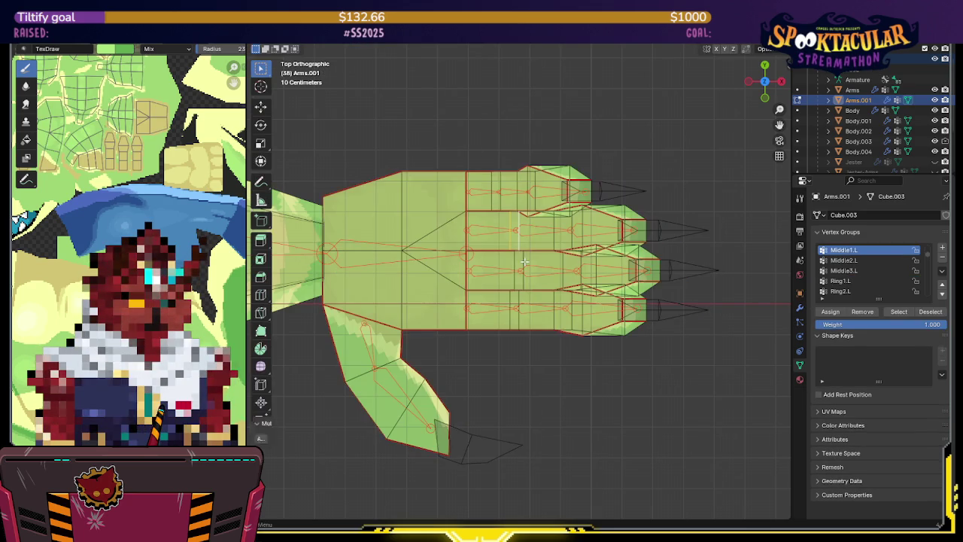
right_click(519, 269)
key("Tab")
- Blur the index and middle finger base-bone weights across their knuckle joints
left_click(467, 259, "ctrl")
mouse_move(467, 260)
left_mouse_down("shift")
mouse_move(458, 300)
mouse_move(462, 279)
left_mouse_up("shift")
left_click(483, 309, "ctrl")
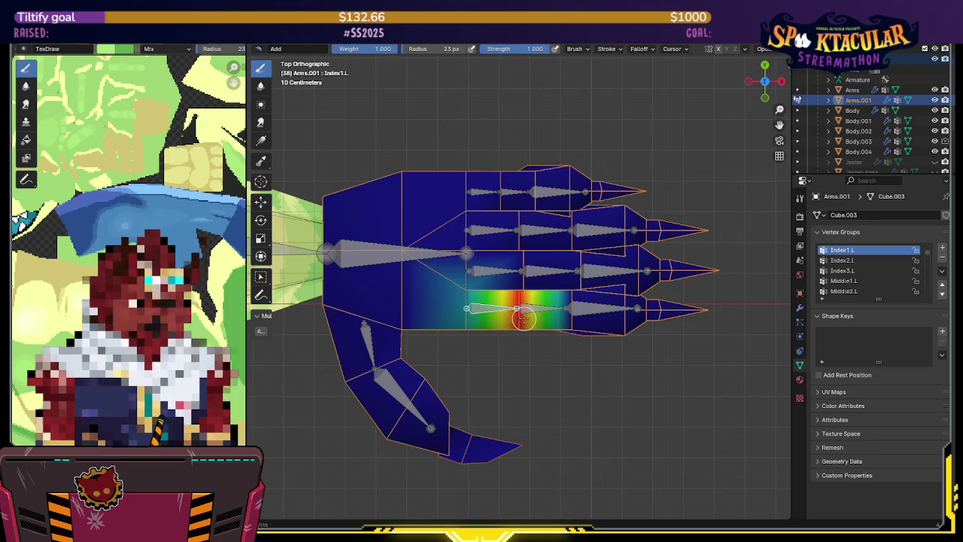
left_click_drag(575, 239, 550, 382, "shift")
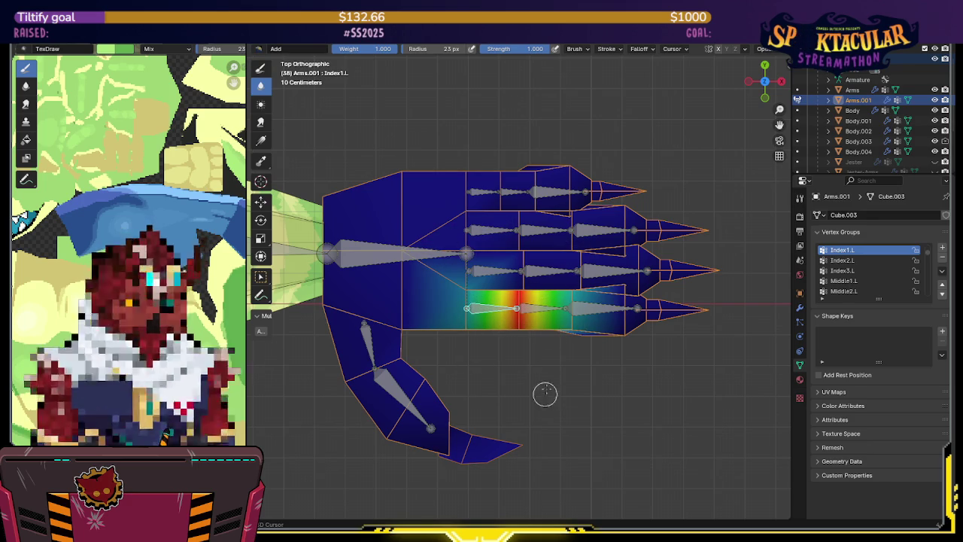
left_click(506, 268, "ctrl")
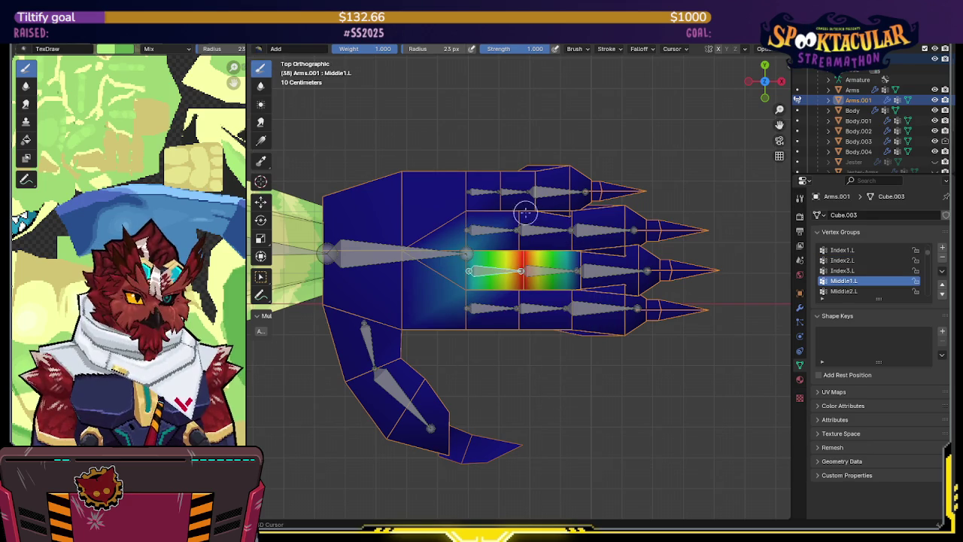
left_click_drag(559, 337, 580, 322)
left_click(551, 273, "ctrl")
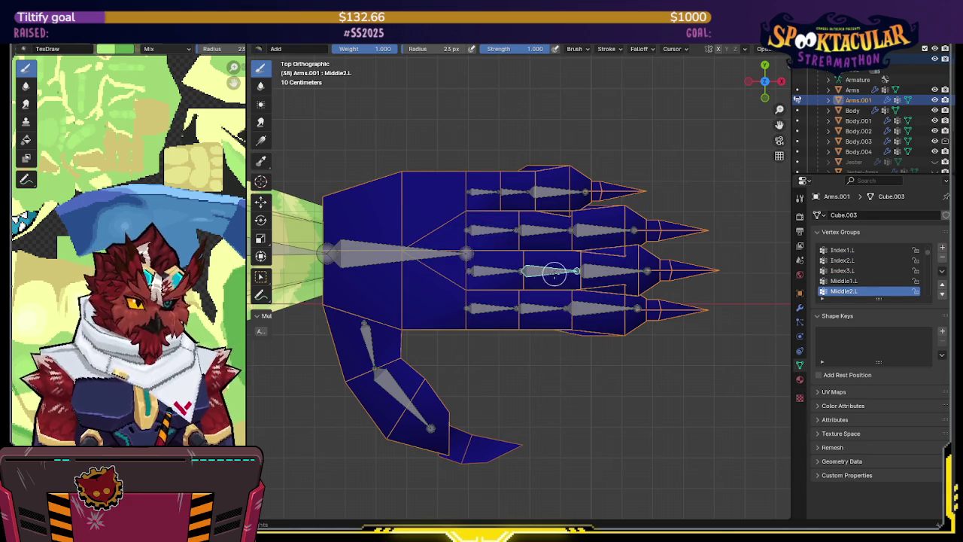
key("Tab")
key("Tab")
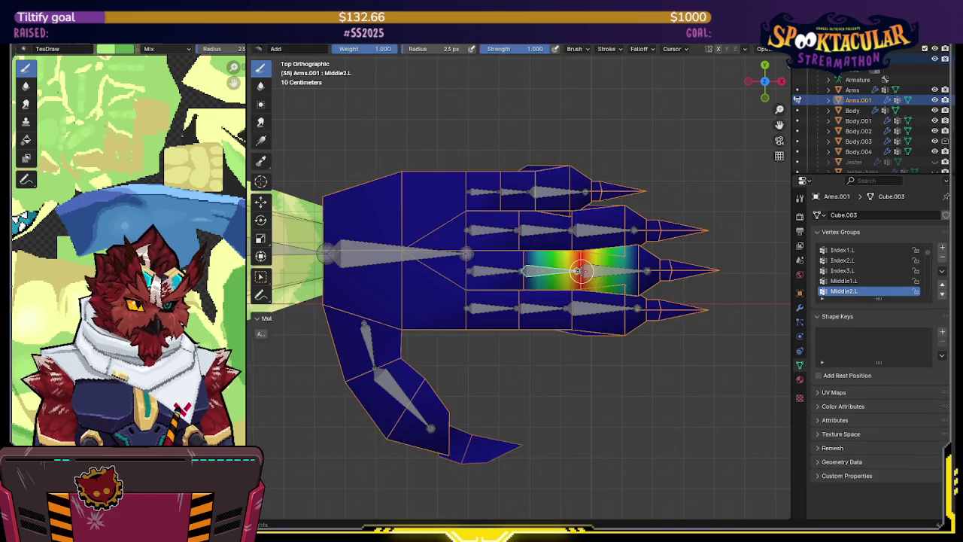
key("Tab")
- Blur the ring and pinky middle-bone weights and the ring and middle fingertip weights toward the knuckles
key("Tab")
left_click(533, 226, "ctrl")
mouse_move(533, 221)
left_mouse_down("shift")
mouse_move(521, 194)
mouse_move(497, 192)
mouse_move(519, 193)
left_mouse_up("shift")
left_click(516, 194, "ctrl")
key("Tab")
key("Tab")
left_click(568, 188, "ctrl")
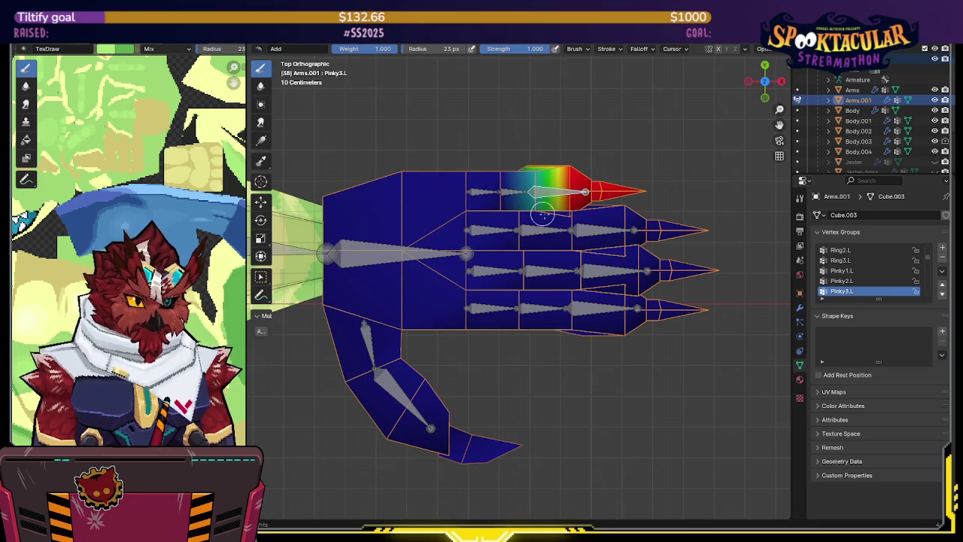
left_click(592, 234, "ctrl")
left_click_drag(586, 229, 552, 193, "shift")
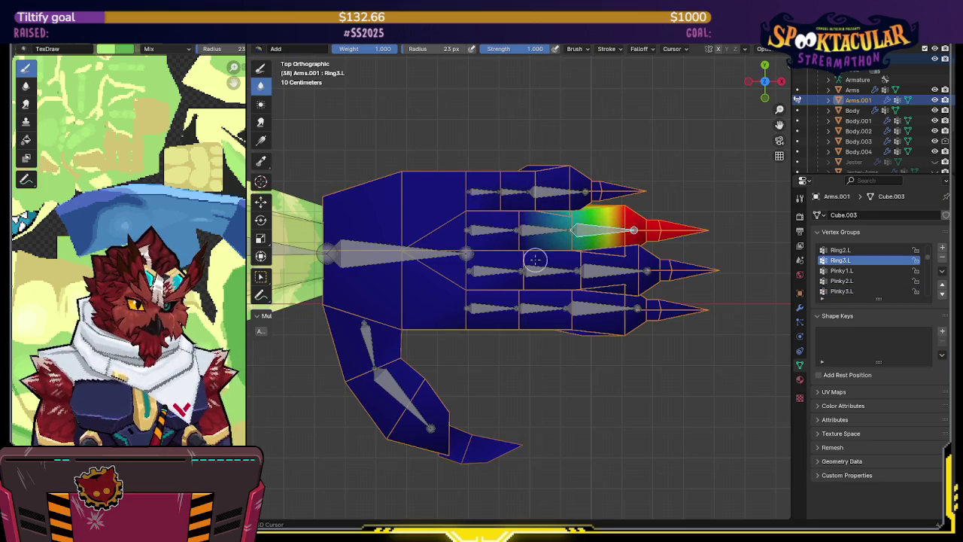
left_click(594, 275, "ctrl")
mouse_move(594, 275)
left_mouse_down("shift")
mouse_move(540, 317)
mouse_move(489, 304)
left_mouse_up("shift")
- Check the blurred weights on every finger bone in turn, from index through pinky
left_click(595, 309, "ctrl")
left_click(547, 310, "ctrl")
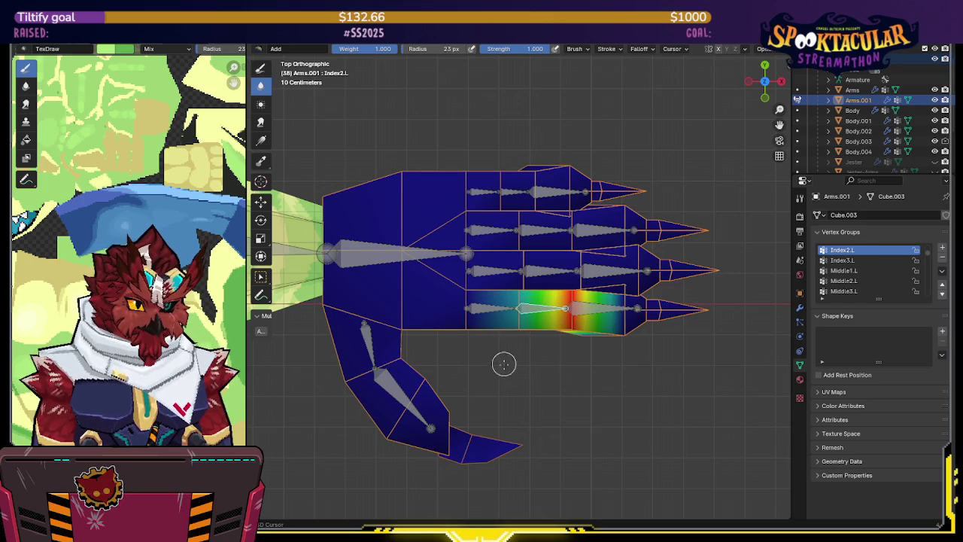
left_click(543, 269, "ctrl")
left_click(509, 303, "ctrl")
left_click(496, 272, "ctrl")
left_click(490, 229, "ctrl")
left_click(493, 191, "ctrl")
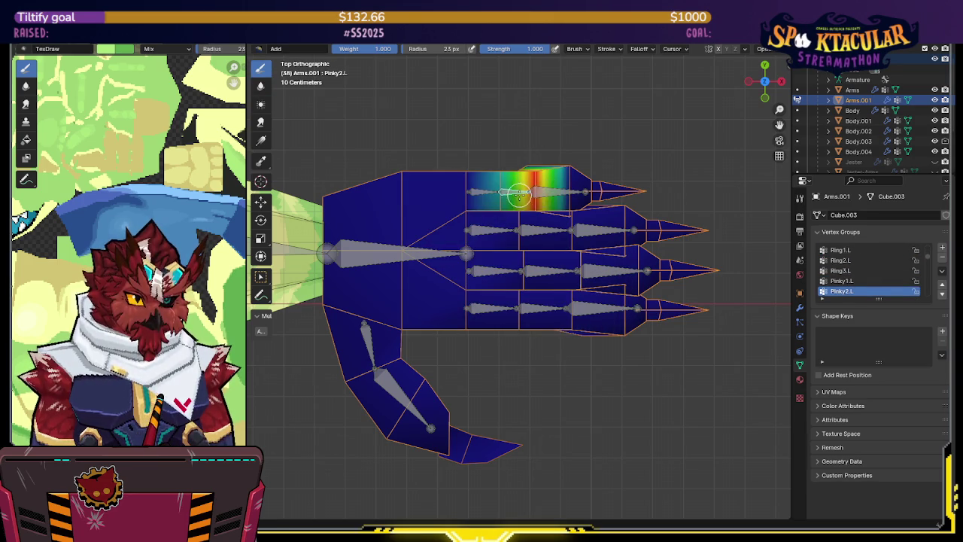
left_click(530, 234, "ctrl")
left_click(536, 267, "ctrl")
left_click(537, 309, "ctrl")
left_click(577, 311, "ctrl")
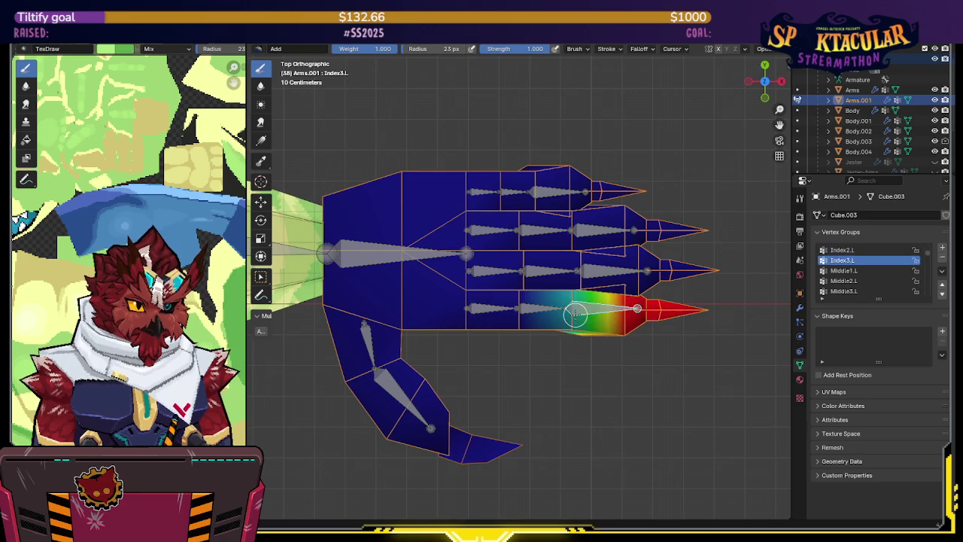
left_click(580, 265, "ctrl")
left_click(585, 229, "ctrl")
left_click(571, 191, "ctrl")
- Blur the thumb's first and second bone weights into the palm
left_click(410, 391, "ctrl")
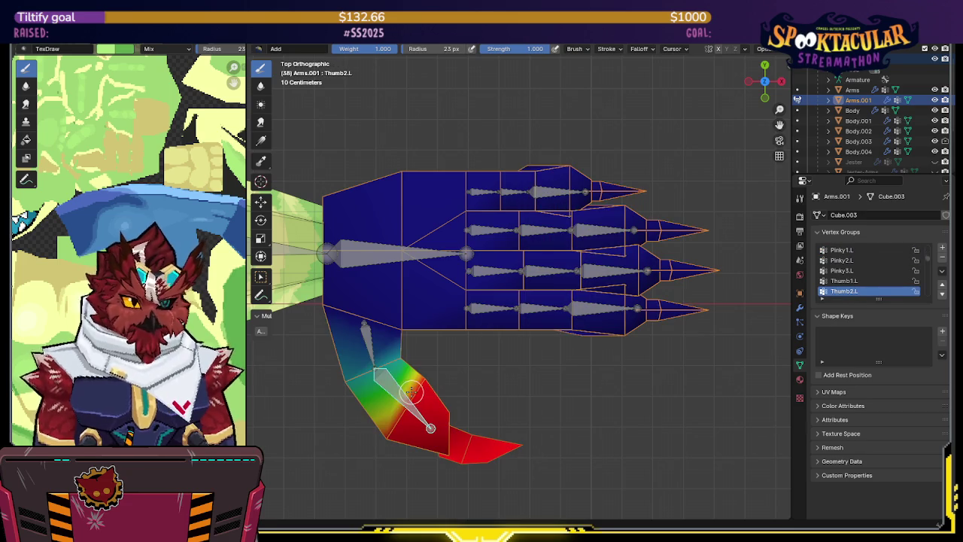
left_click(375, 334, "ctrl")
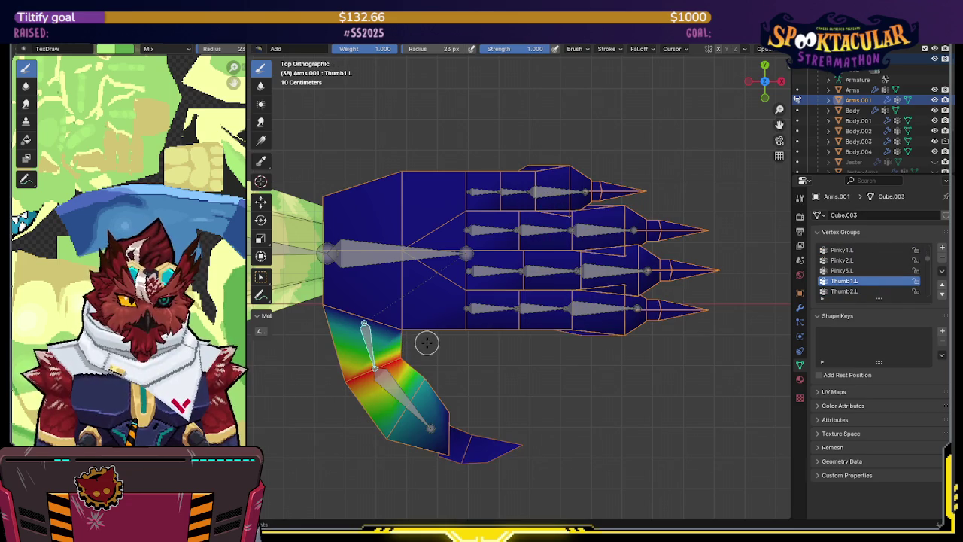
left_click_drag(425, 342, 323, 308)
mouse_move(473, 363)
middle_mouse_down("shift")
mouse_move(506, 307)
mouse_move(516, 232)
mouse_move(528, 230)
middle_mouse_up("shift")
scroll(504, 305, "down", 1)
- Enter Pose Mode on the hand bones and set the pivot to Individual Origins
key("ctrl+Tab")
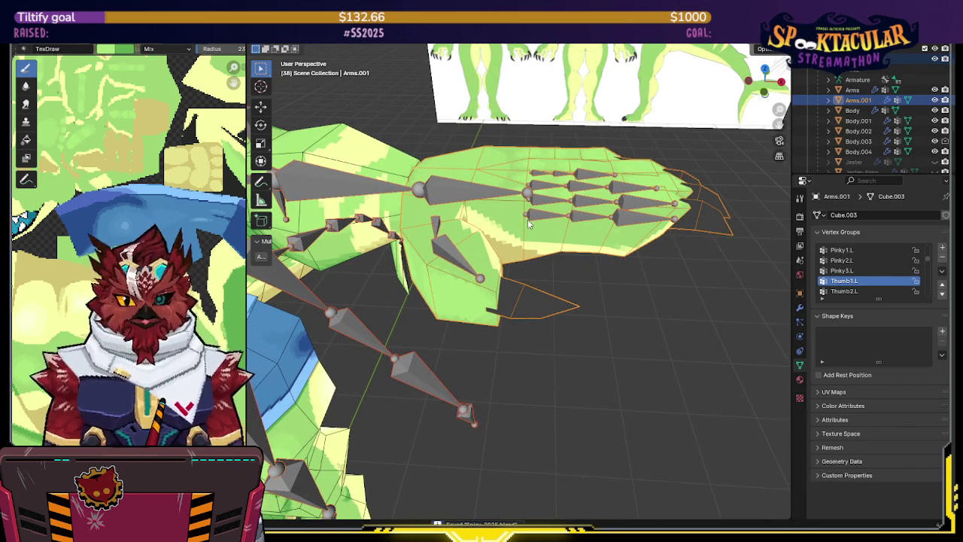
middle_click_drag(528, 219, 519, 222)
left_click(448, 252)
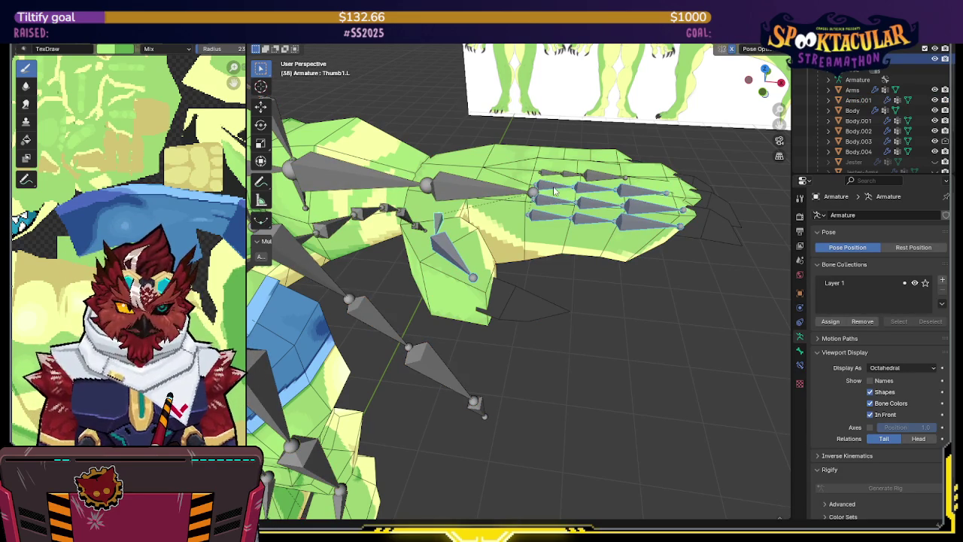
middle_click_drag(575, 194, 629, 204)
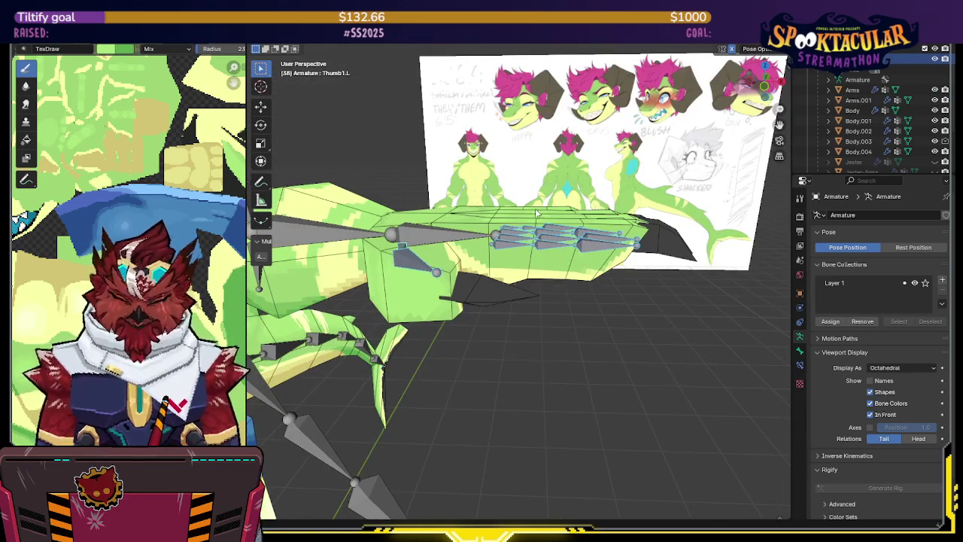
key("period")
left_click(634, 272)
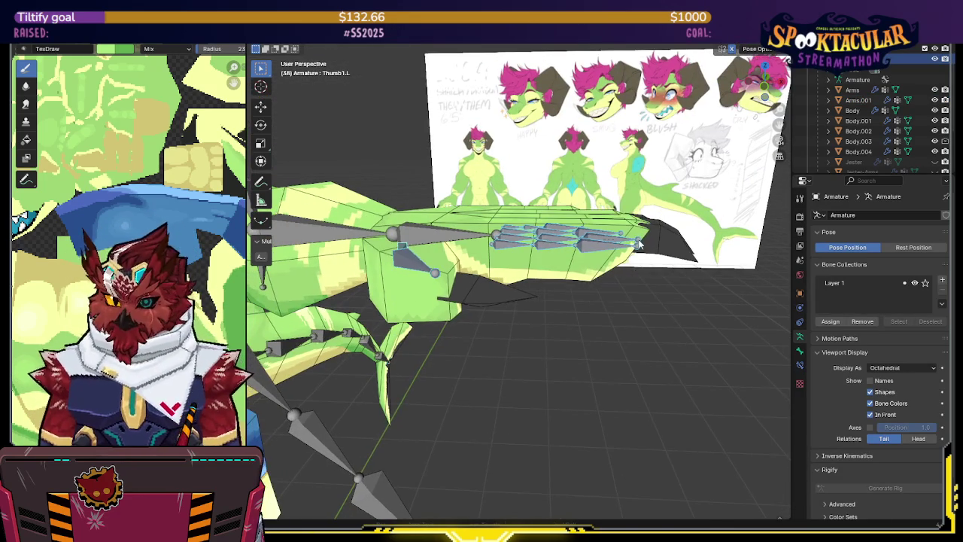
- Rotate the finger bones around local Z to curl the hand and check deformation
key("r")
key("z")
key("z")
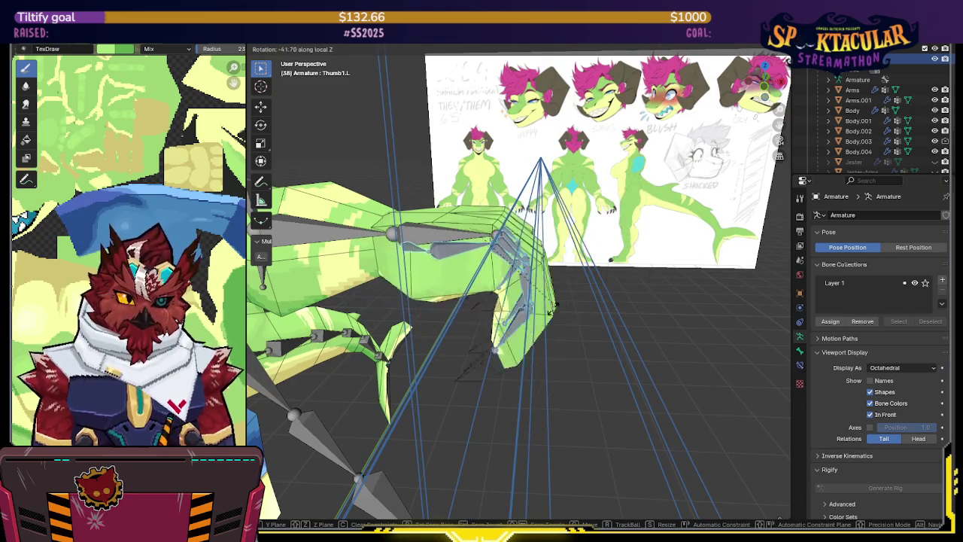
middle_click_drag(544, 302, 519, 285)
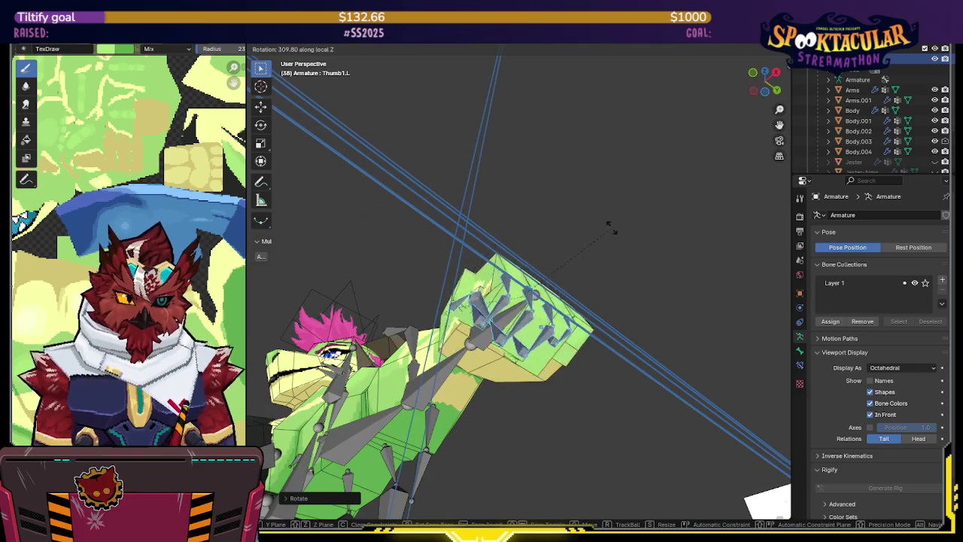
left_click(534, 199)
mouse_move(533, 201)
middle_mouse_down()
mouse_move(642, 237)
mouse_move(589, 284)
mouse_move(581, 308)
middle_mouse_up()
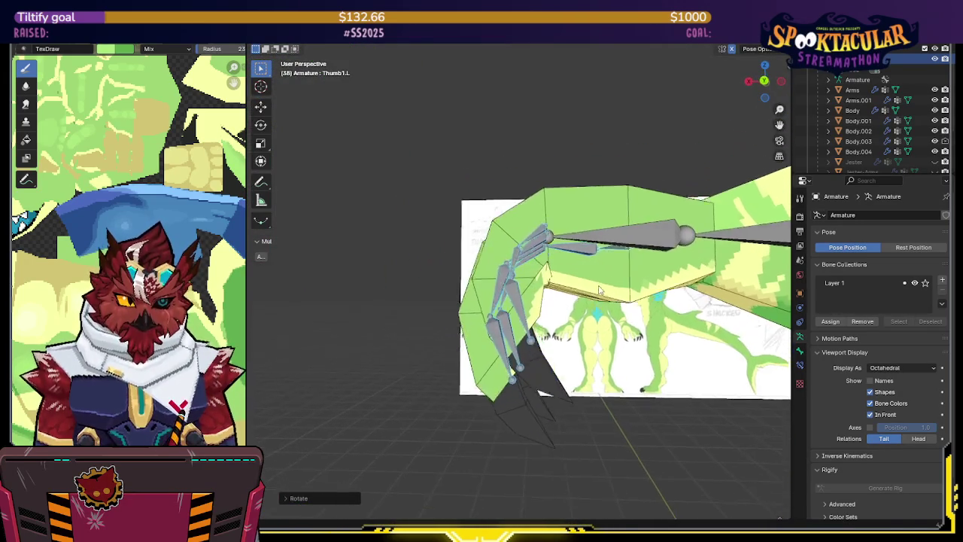
key("r")
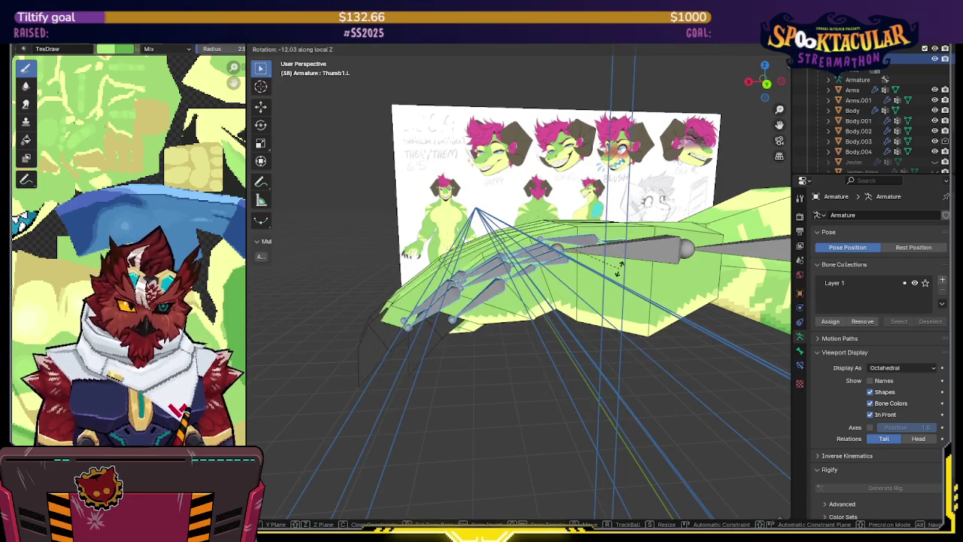
left_click(603, 246)
- Put Arms.001 back into Weight Paint mode, showing the Pinky3.L weights
key("ctrl+Tab")
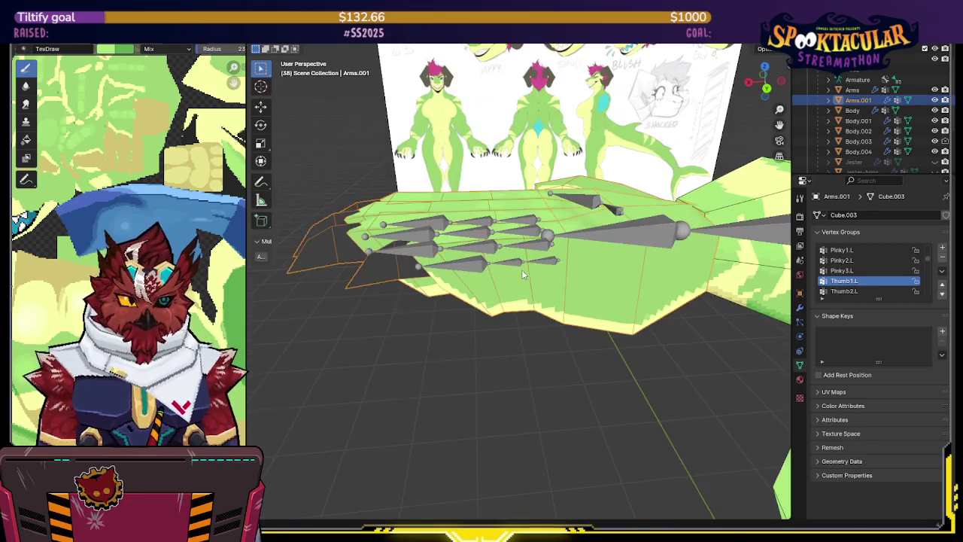
middle_click_drag(495, 256, 525, 292)
key("ctrl+Tab")
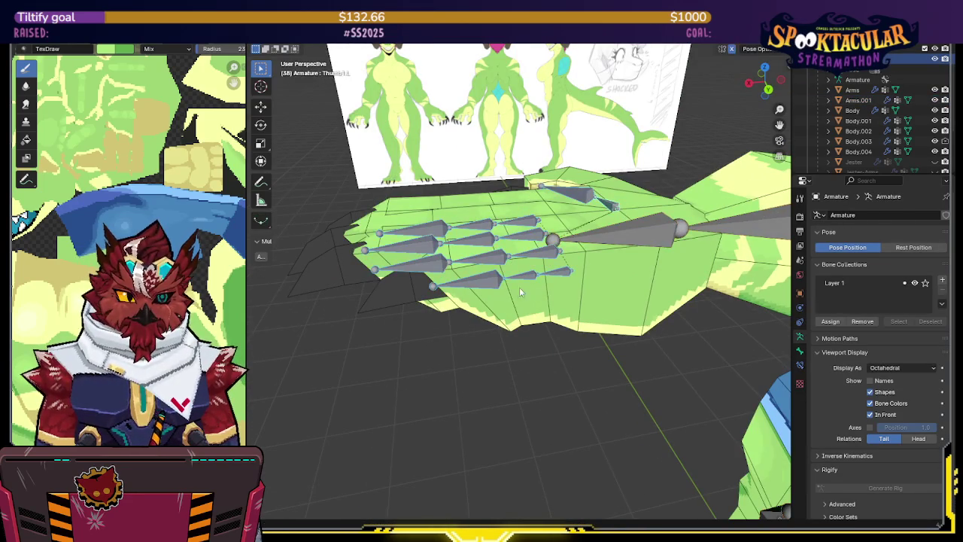
key("ctrl+Tab")
left_click(518, 299)
key("ctrl+Tab")
left_click(481, 280)
left_click(481, 280, "ctrl")
middle_click_drag(481, 280, 468, 150)
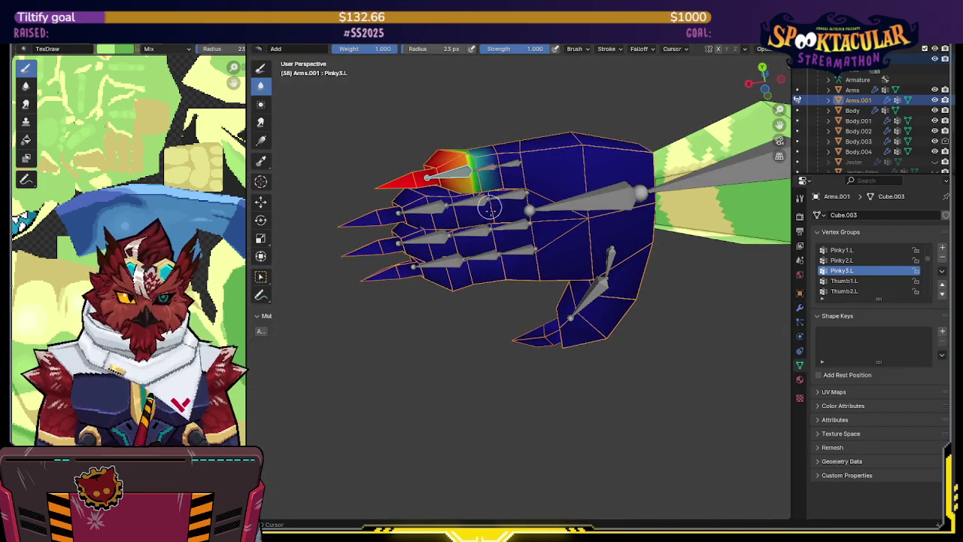
- Switch to the plain weight brush and assign the selected pinky faces to the Pinky2.L group
key("shift+space")
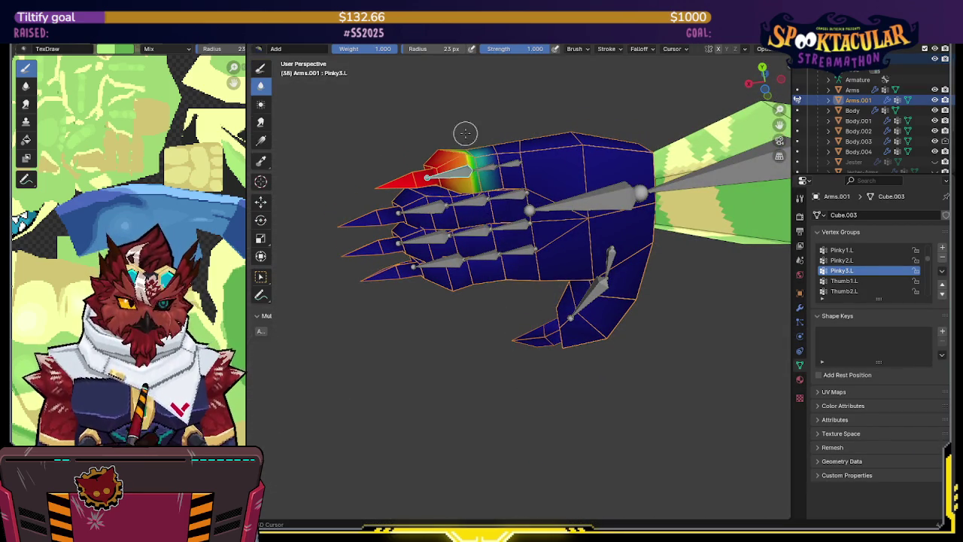
left_click(478, 168, "ctrl")
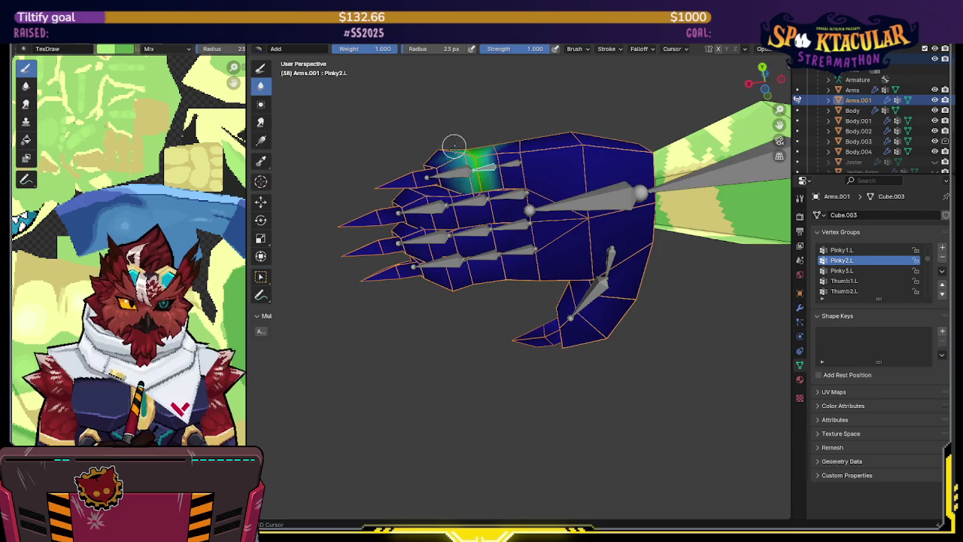
key("Tab")
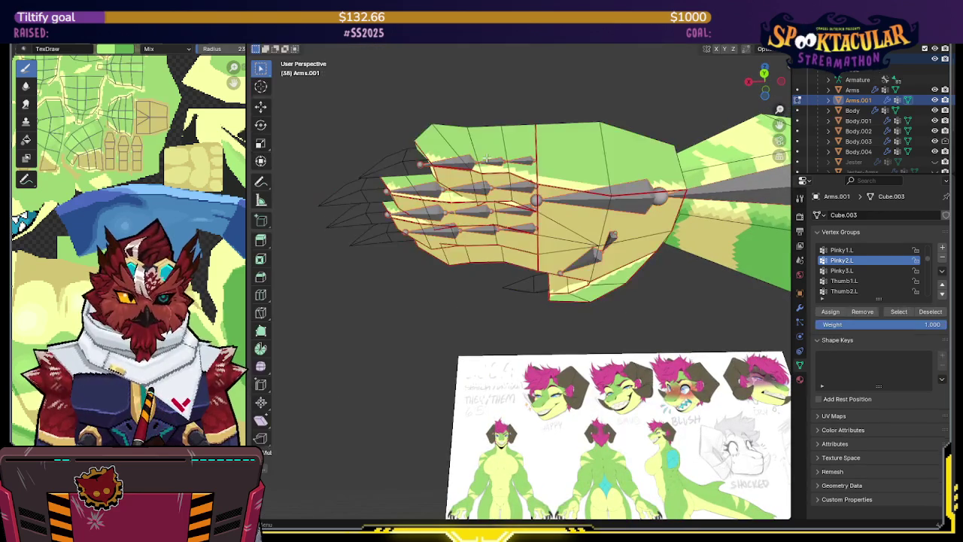
key("q")
left_click(481, 157)
key("Tab")
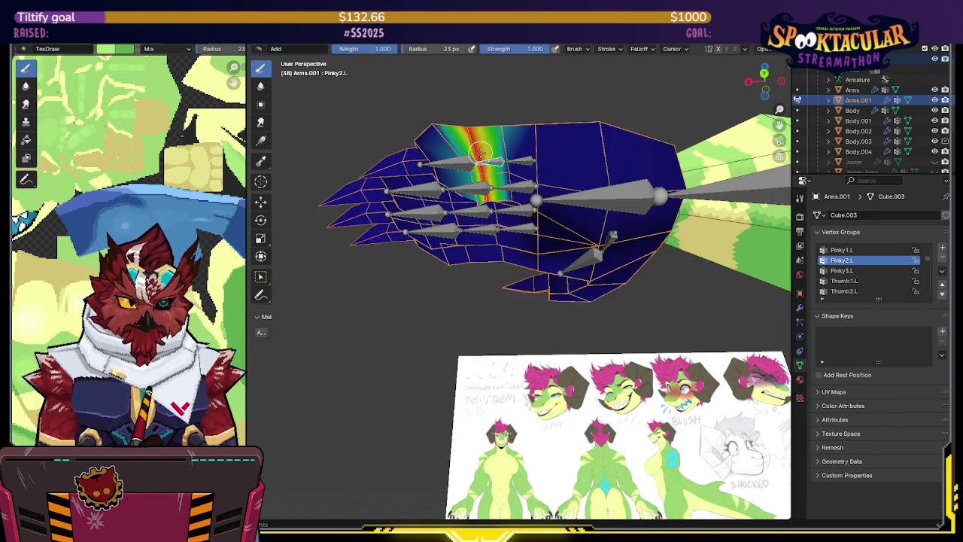
- Compare the Pinky3.L and Pinky2.L weights and test-bend Pinky3.L around local Z
left_click(512, 167, "ctrl")
middle_click_drag(512, 172, 493, 167)
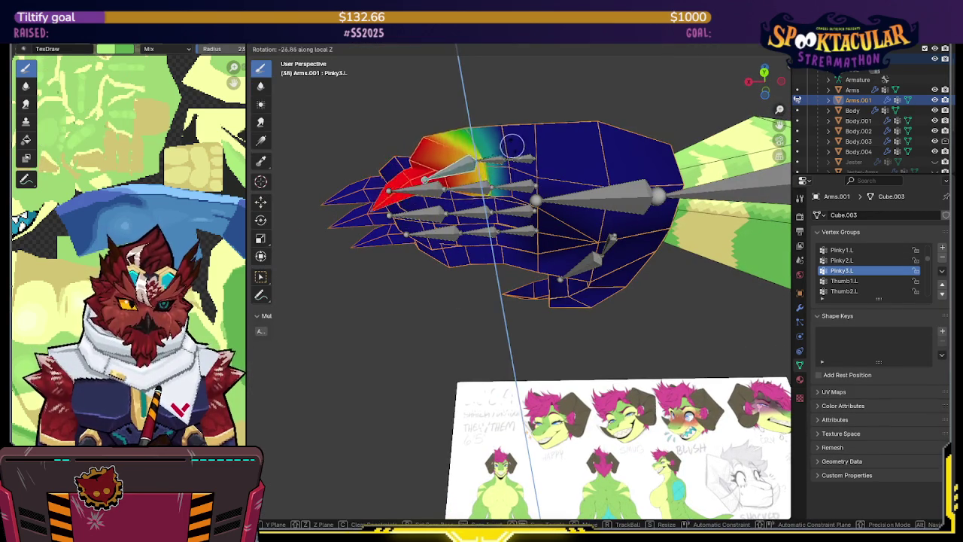
left_click(487, 164, "ctrl")
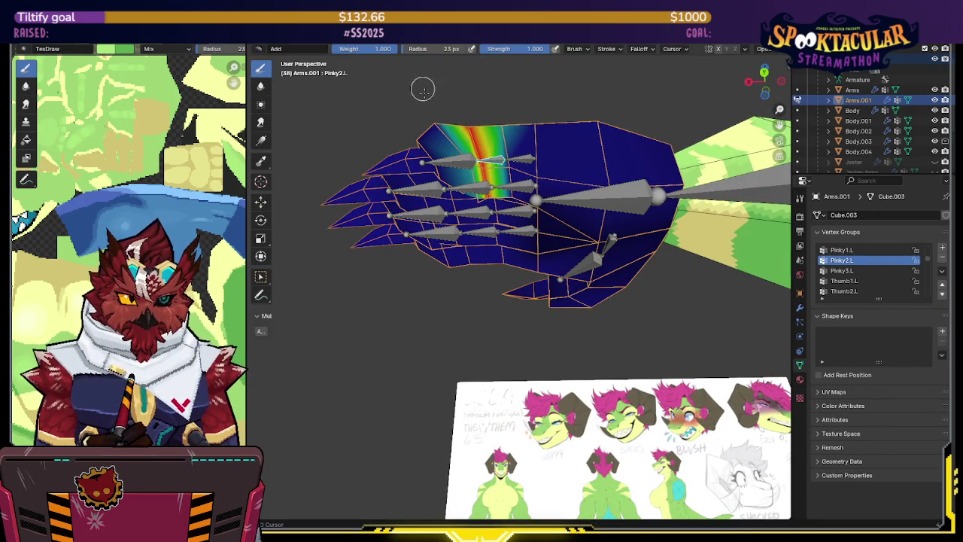
middle_click_drag(455, 148, 459, 269)
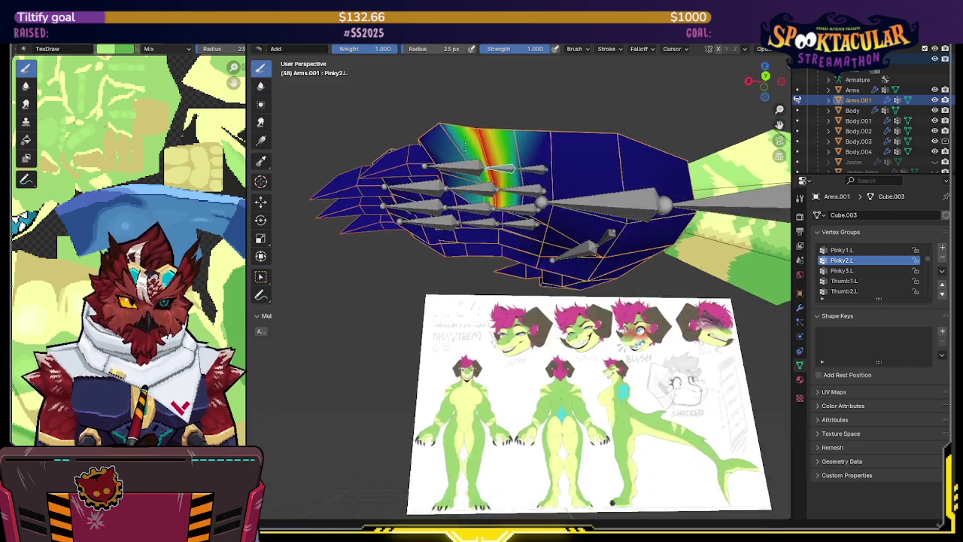
middle_click_drag(532, 238, 519, 151)
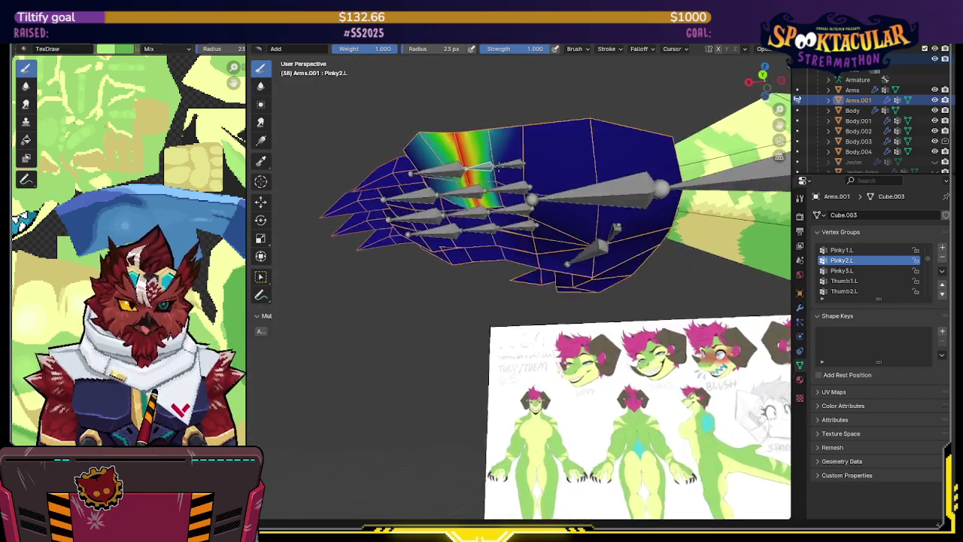
left_click(452, 177, "ctrl")
key("r")
key("z")
key("z")
key("Escape")
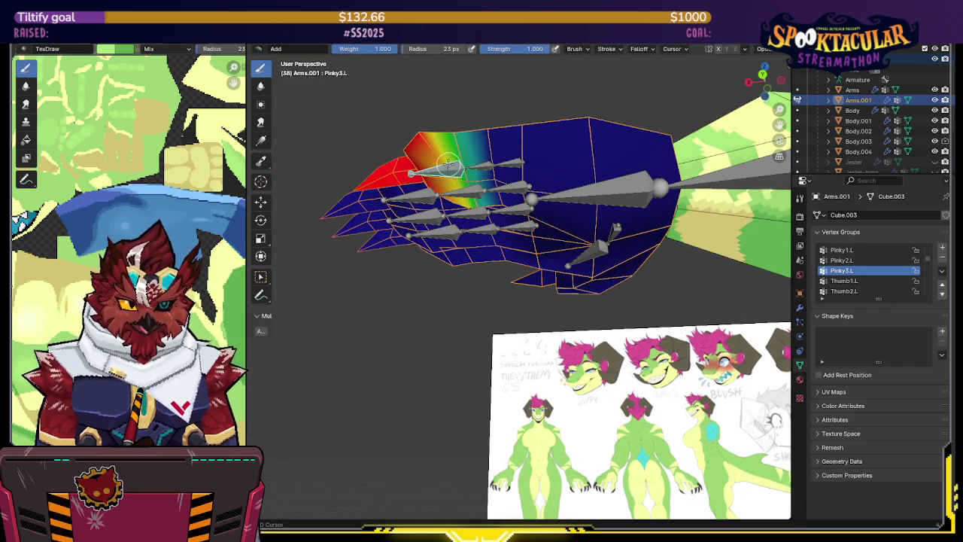
- Recheck the Pinky2.L and Pinky3.L fingertip weights and enter Edit Mode on the hand
middle_click_drag(461, 195, 483, 124)
left_click(505, 156, "ctrl")
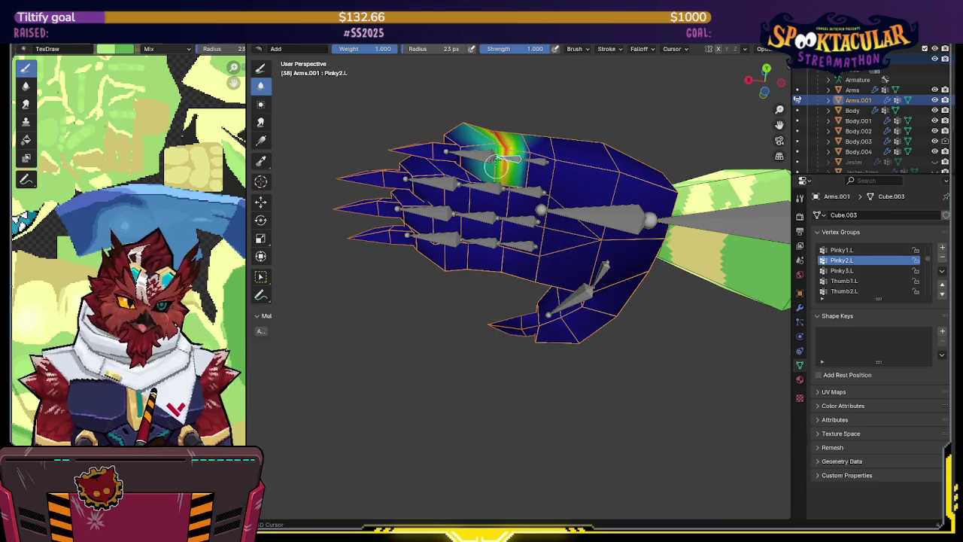
middle_click_drag(504, 156, 481, 158)
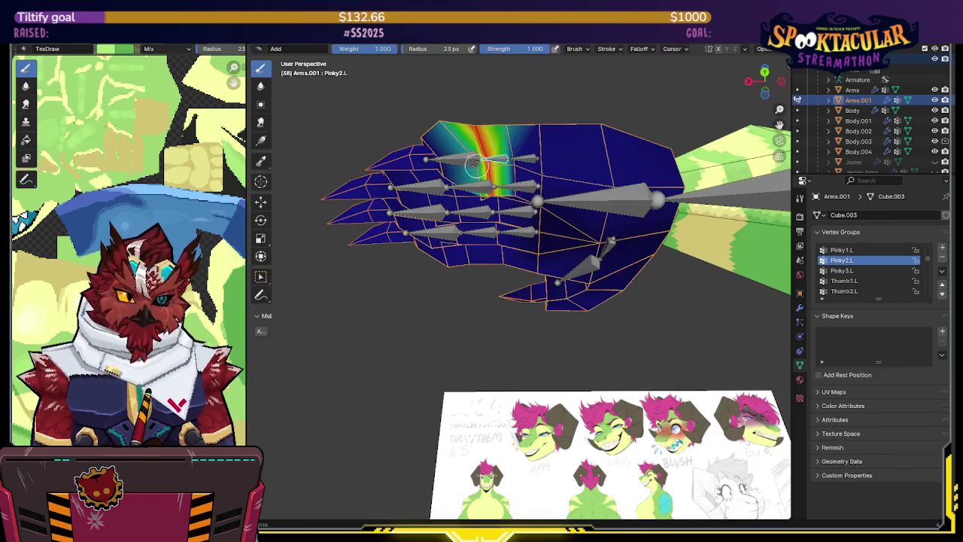
left_click(469, 158, "ctrl")
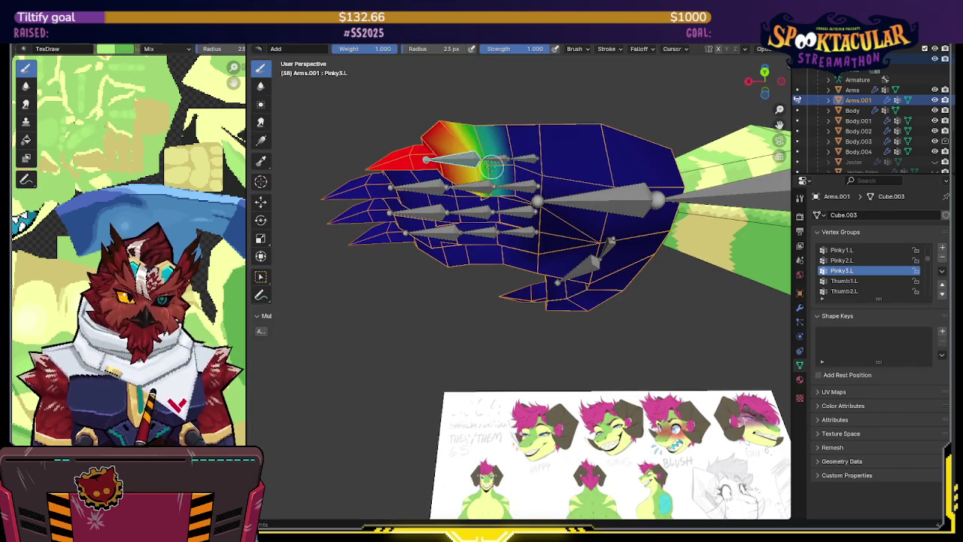
key("Tab")
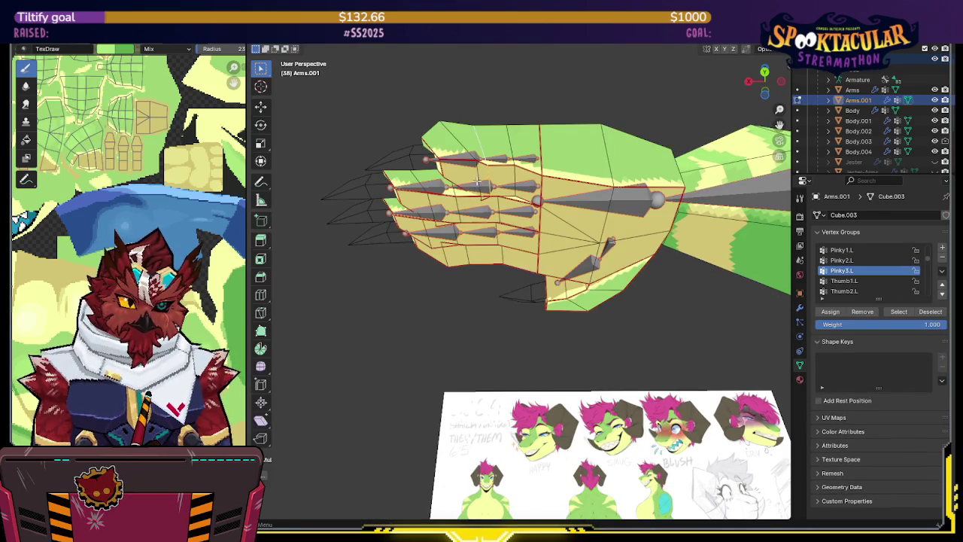
- Lower the Weight slider and assign a reduced Pinky3.L weight of about 0.47 to the fingertip faces
left_click_drag(887, 328, 859, 329)
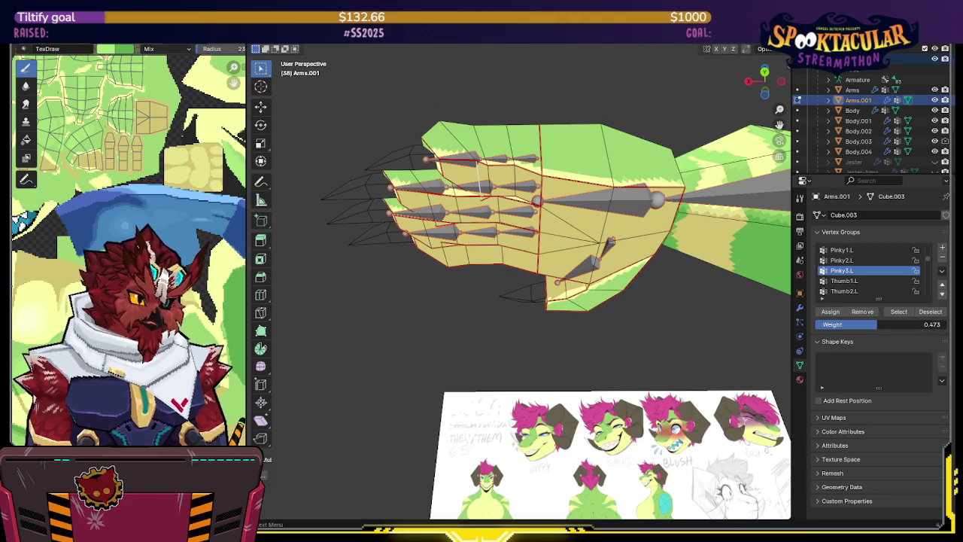
left_click(830, 312)
key("Tab")
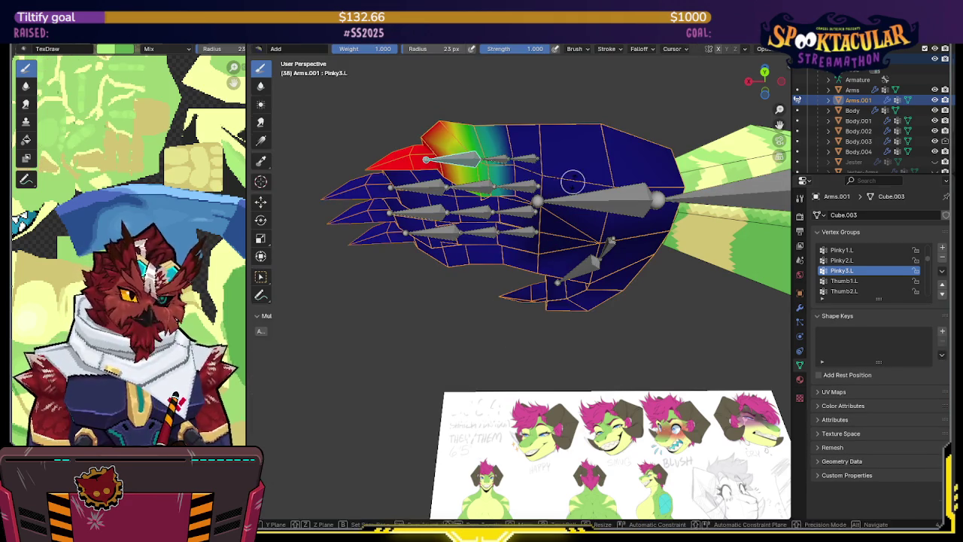
key("Tab")
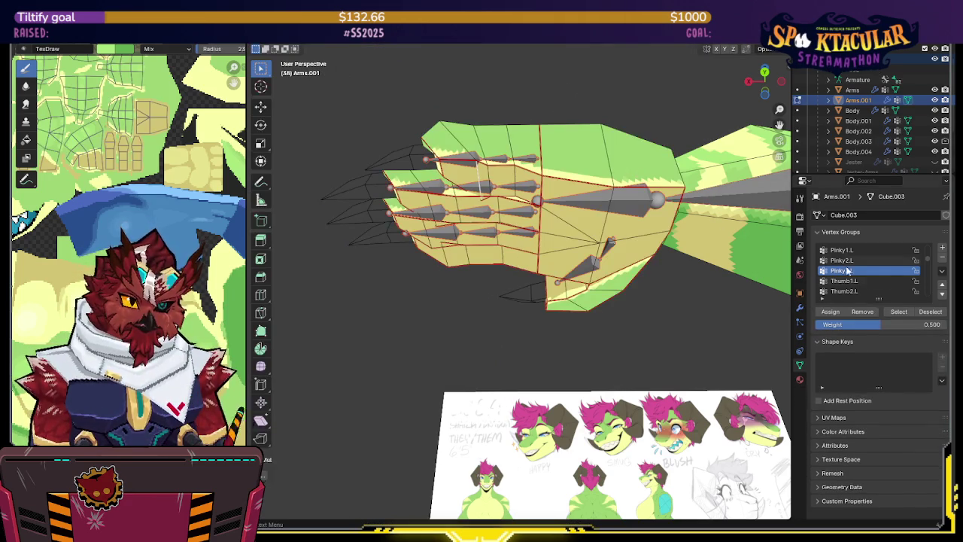
left_click_drag(850, 324, 835, 325)
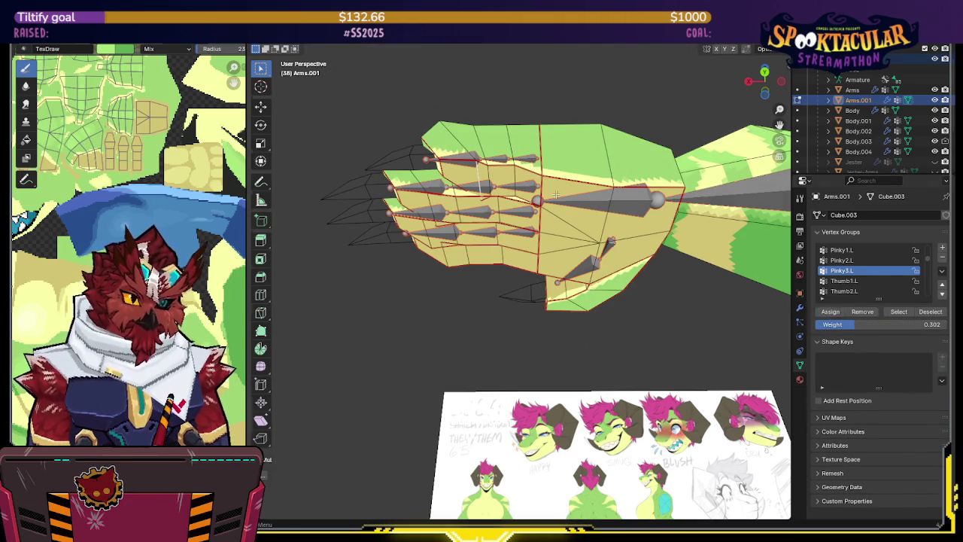
key("Tab")
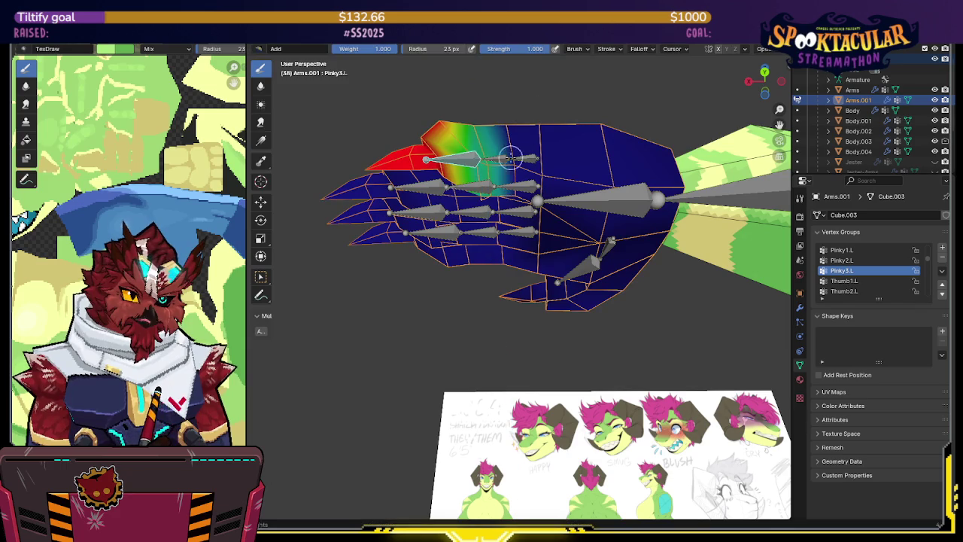
- Test-bend Pinky2.L around local Z, then switch to the Blur brush on Pinky1.L
left_click(513, 156, "ctrl")
key("r")
key("z")
key("z")
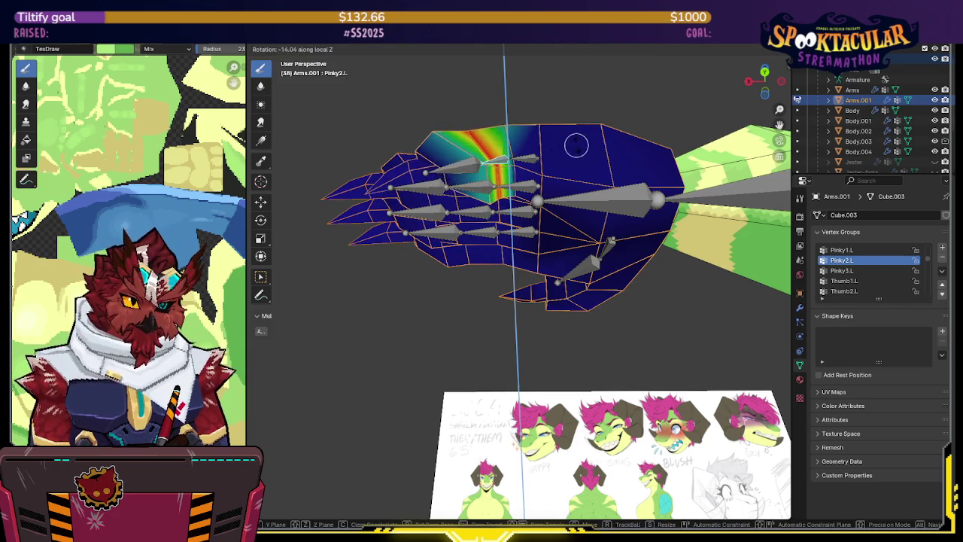
left_click(576, 143)
key("shift+space")
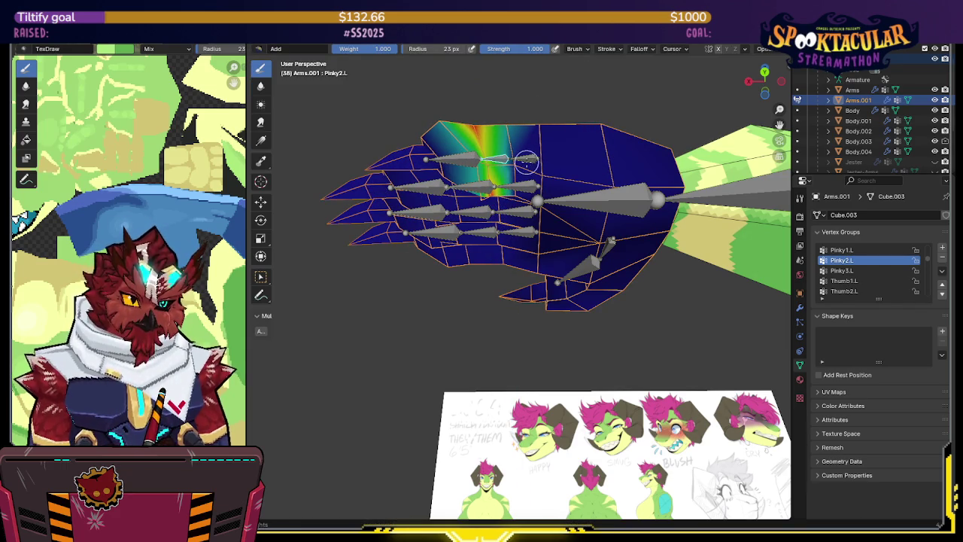
left_click(531, 158, "ctrl")
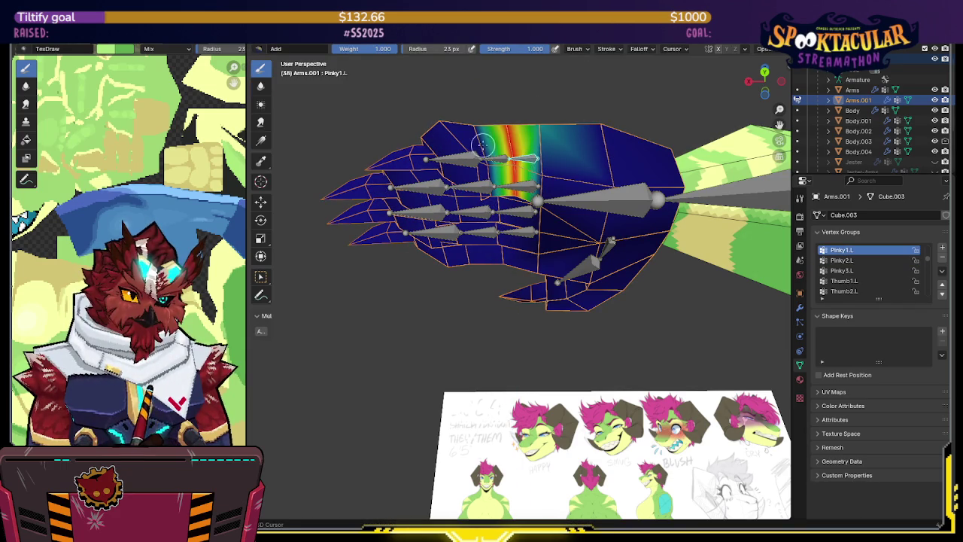
- Bend the Pinky1.L bone about -60° around its local Z axis to check the pinky deformation
mouse_move(462, 103)
middle_mouse_down()
mouse_move(481, 248)
mouse_move(475, 197)
mouse_move(574, 166)
middle_mouse_up()
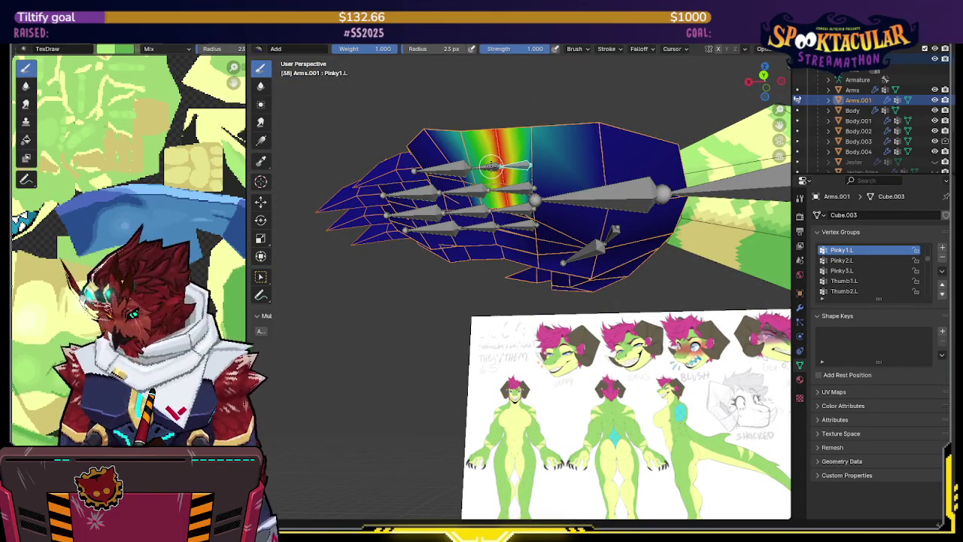
mouse_move(489, 164)
middle_mouse_down()
mouse_move(567, 172)
mouse_move(572, 204)
middle_mouse_up()
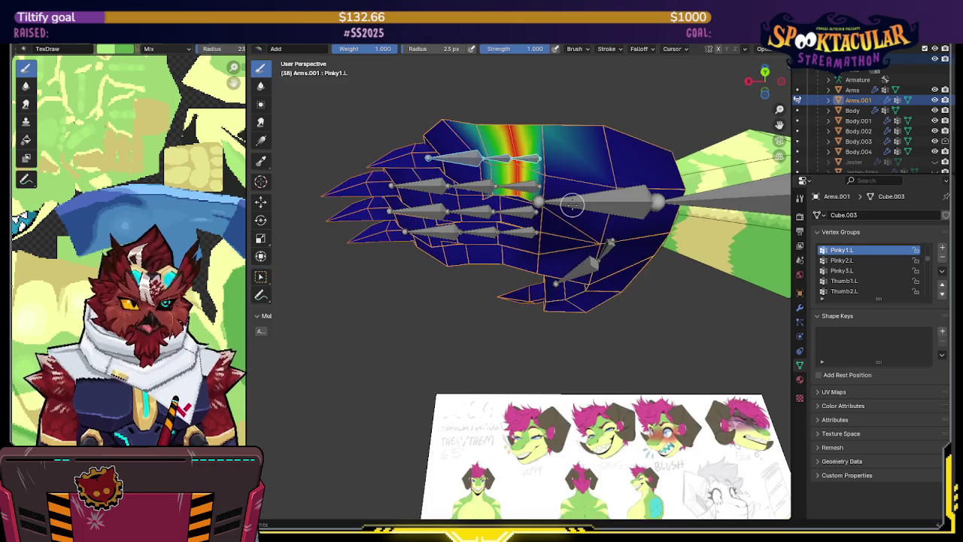
key("r")
key("z")
key("z")
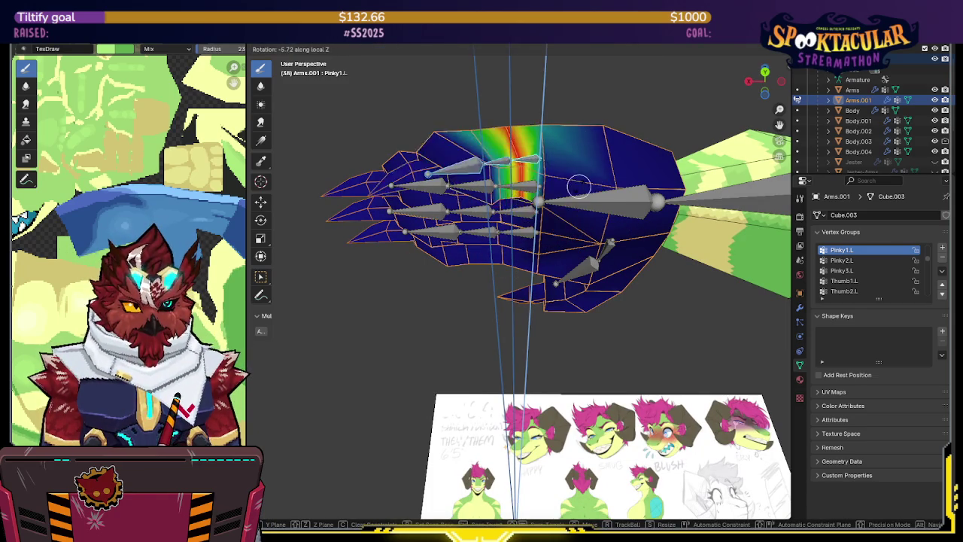
left_click(576, 146)
mouse_move(577, 146)
middle_mouse_down()
mouse_move(572, 203)
mouse_move(601, 233)
middle_mouse_up()
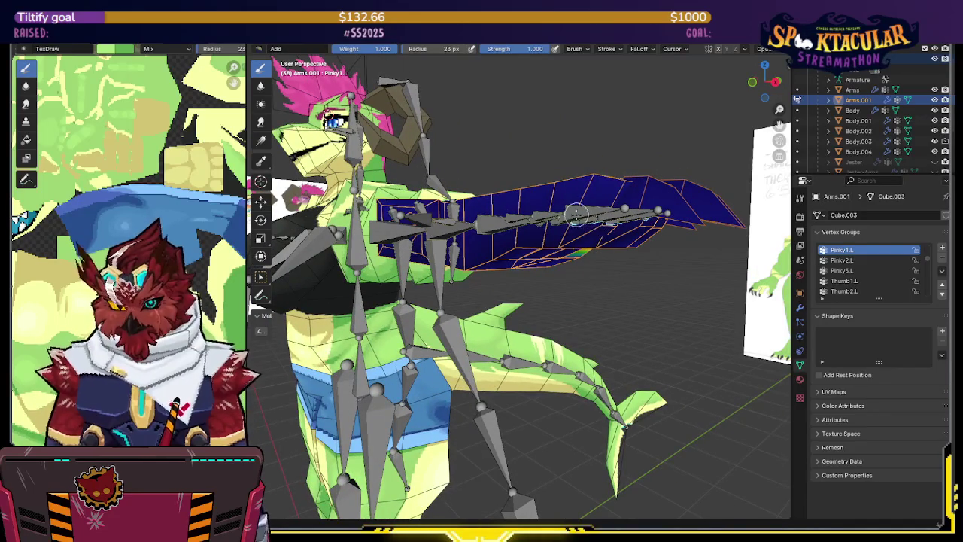
middle_click_drag(542, 180, 591, 247)
- Switch to Object Mode, select the armature and rotate Hand.L downward around local Z
key("4")
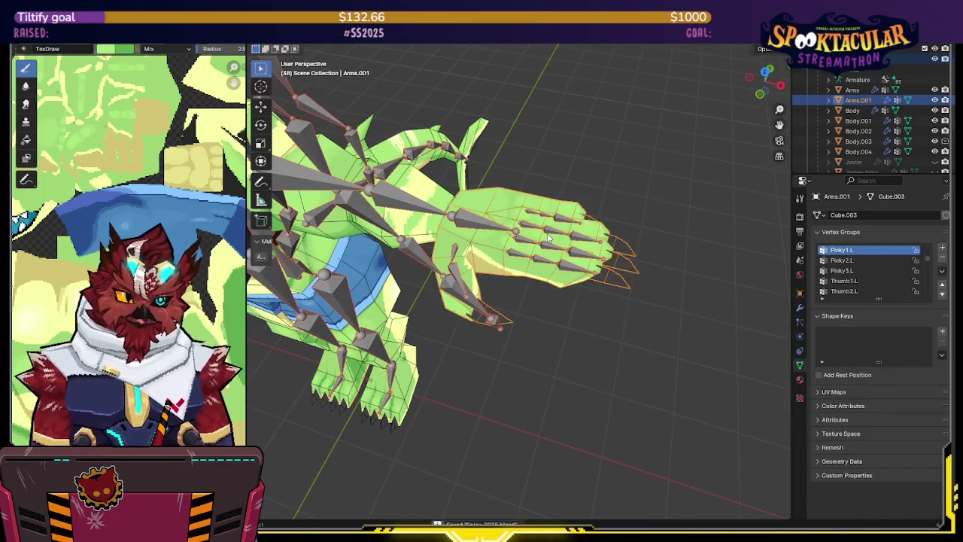
left_click(497, 230)
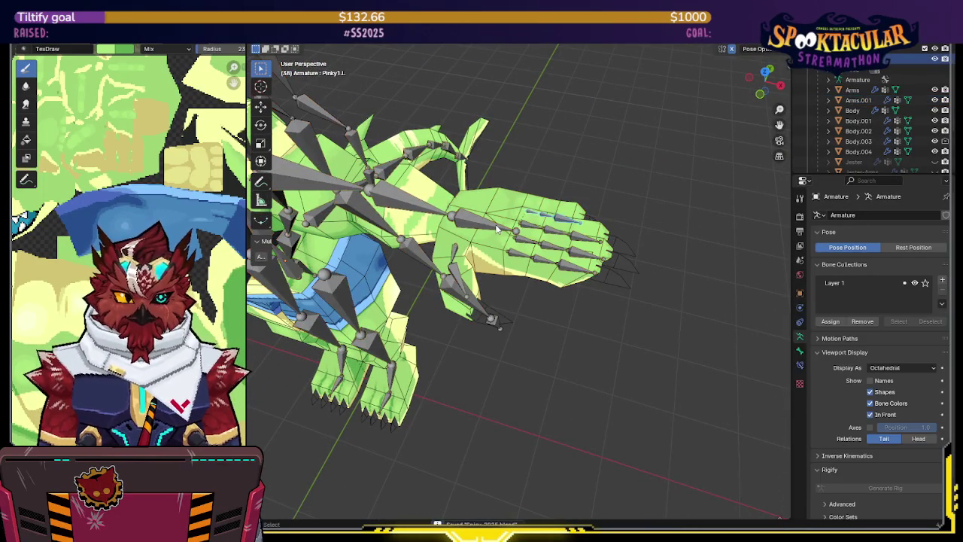
middle_click_drag(497, 228, 493, 308)
key("r")
key("y")
key("y")
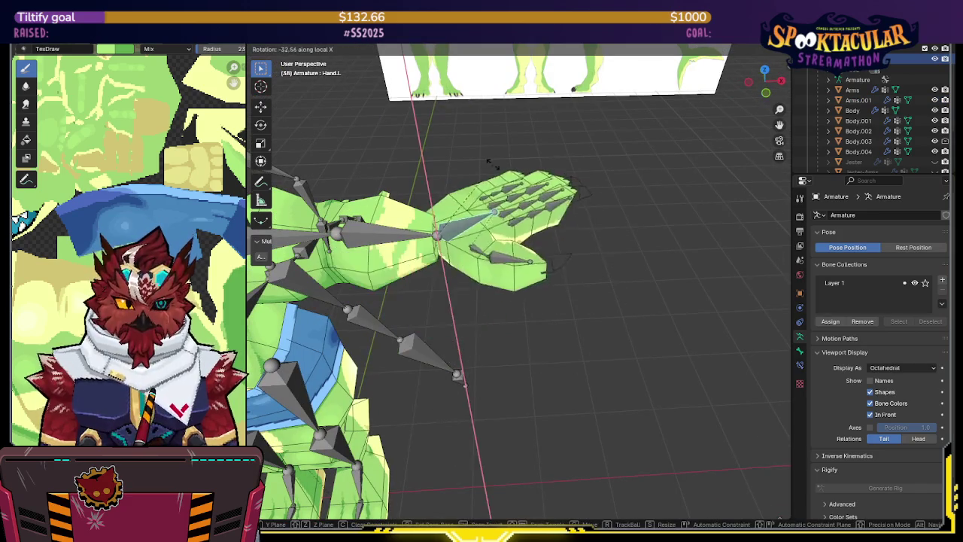
key("z")
key("z")
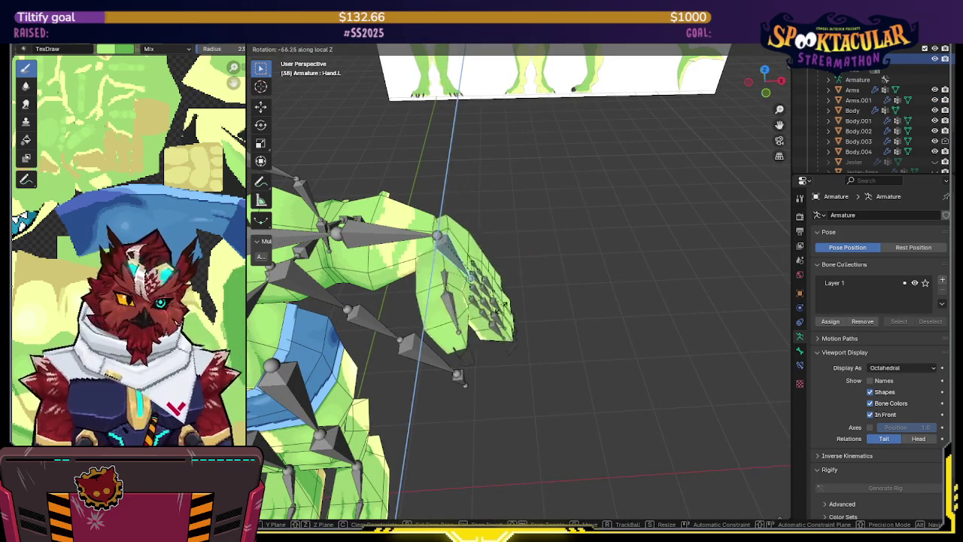
left_click(503, 259)
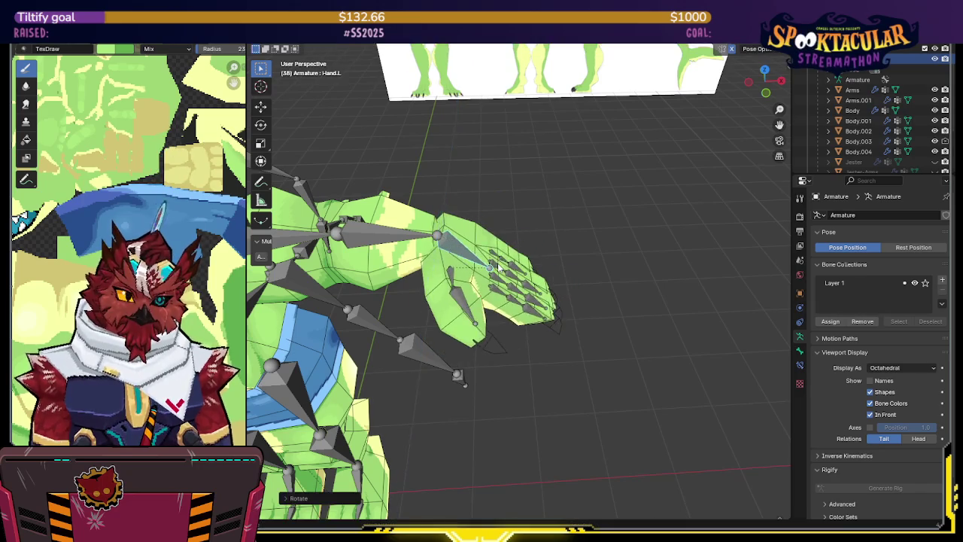
- Toggle overlays to preview the mesh, then zoom out to view the whole lizard
key("shift+alt+z")
scroll(504, 258, "down", 3)
key("shift+alt+z")
scroll(575, 232, "down", 3)
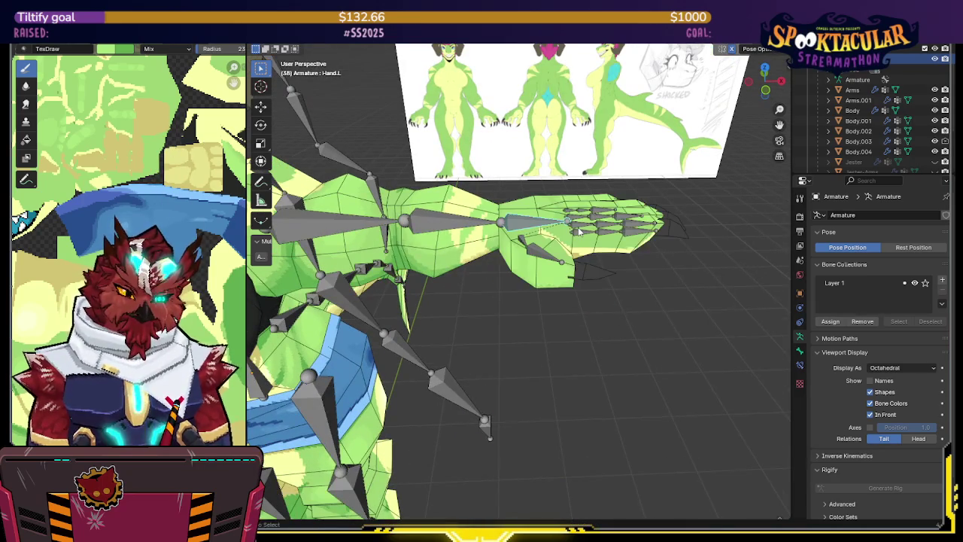
middle_click_drag(575, 233, 665, 251)
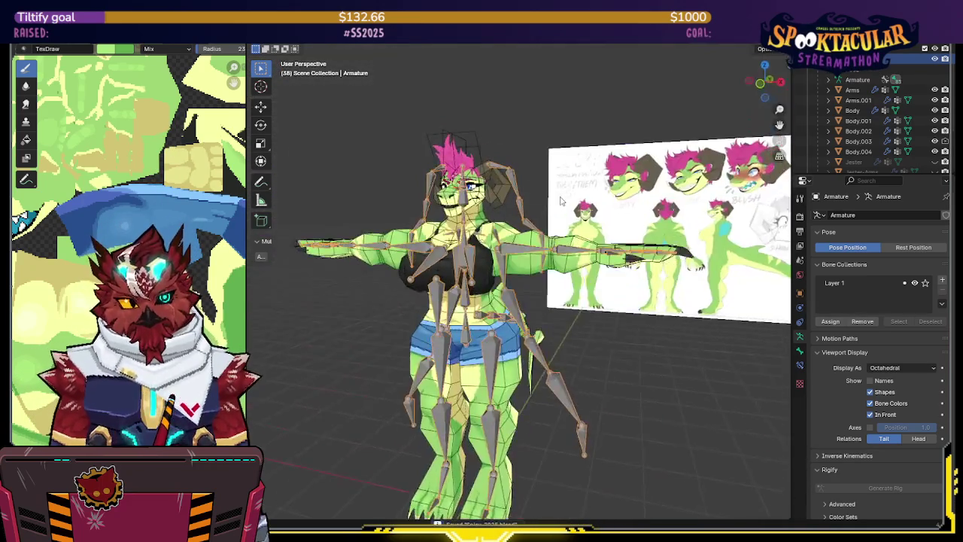
- Set the armature's viewport display to Stick, select all bones and save the file
left_click(870, 369)
left_click(884, 389)
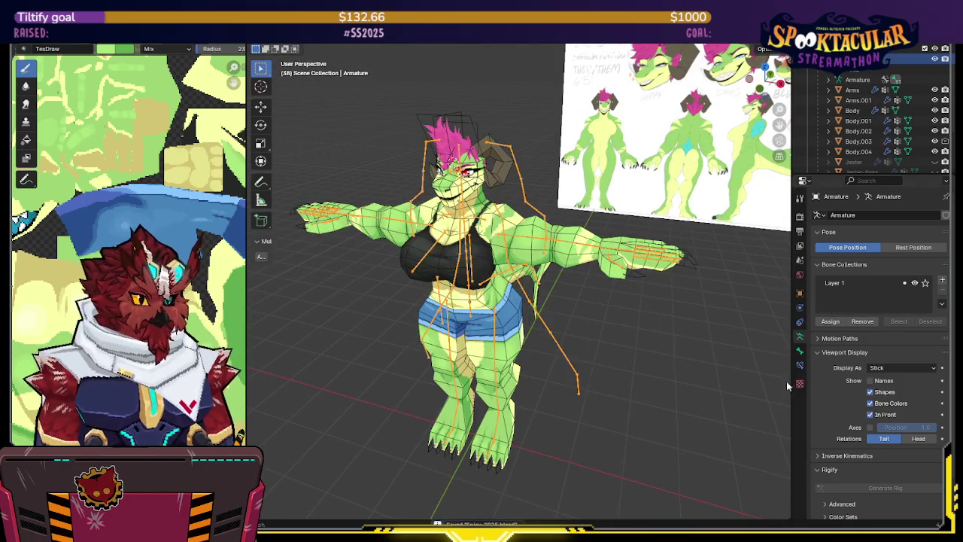
key("a")
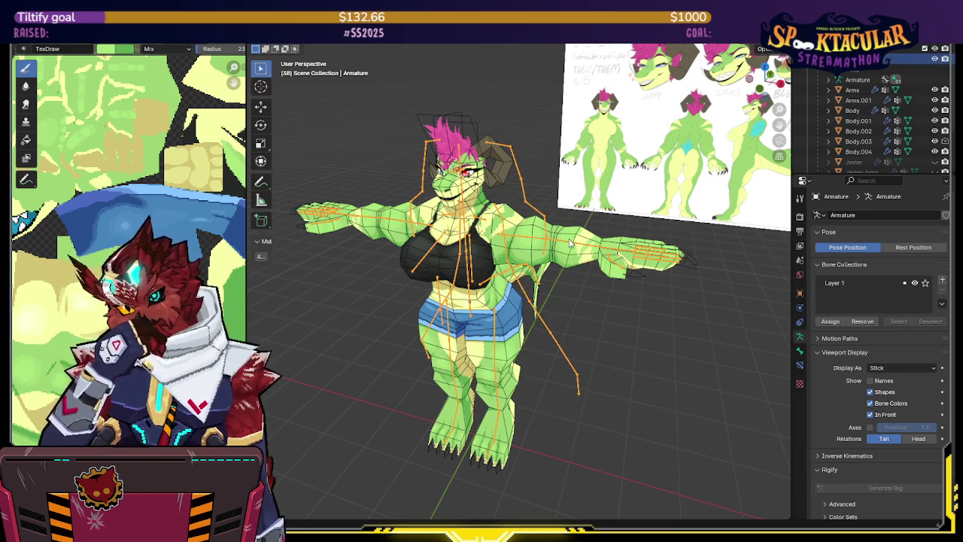
key("h")
mouse_move(570, 240)
middle_mouse_down()
mouse_move(589, 301)
mouse_move(602, 286)
middle_mouse_up()
key("ctrl+s")
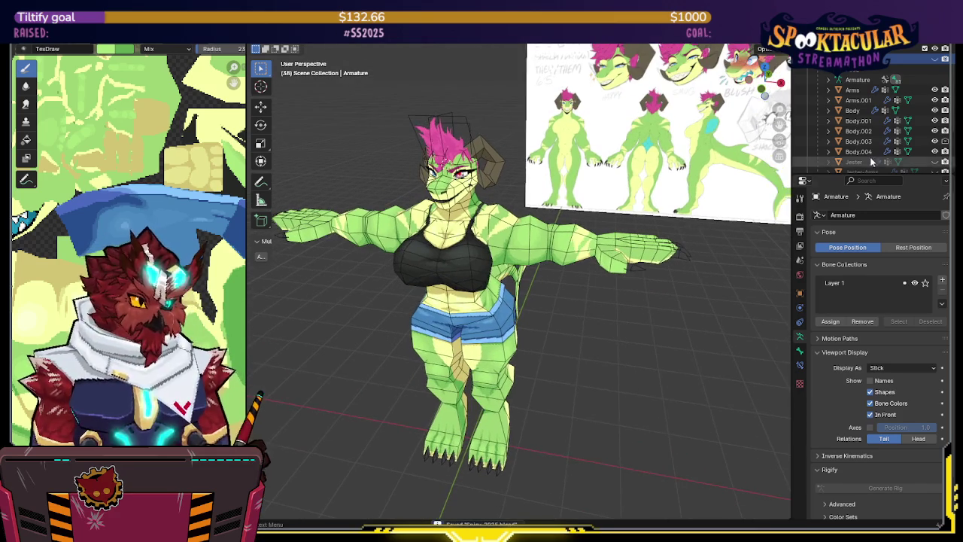
scroll(938, 91, "up", 2)
key("alt+h")
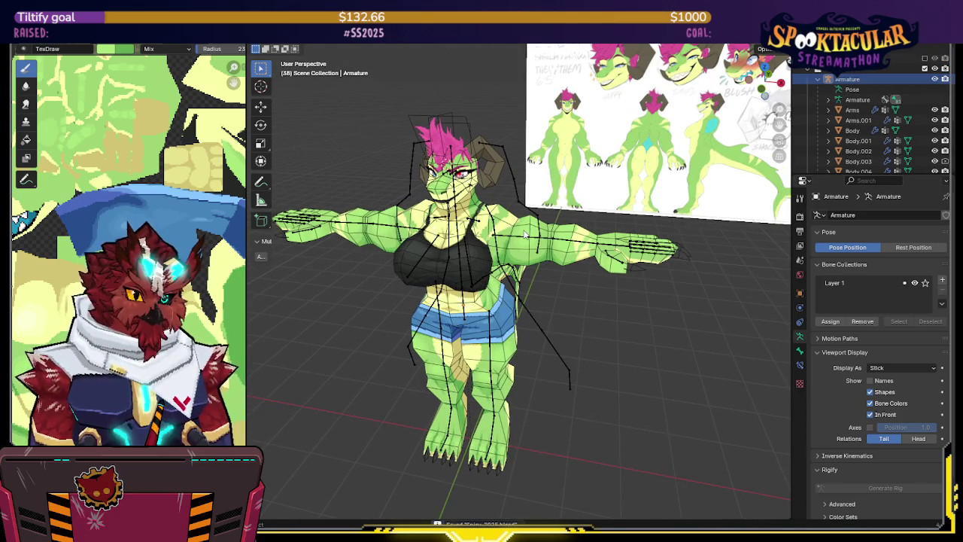
- From the front view, rotate the upper-arm bone down toward the body in Pose Mode
left_click(525, 237)
left_click(525, 239)
key("KP_1")
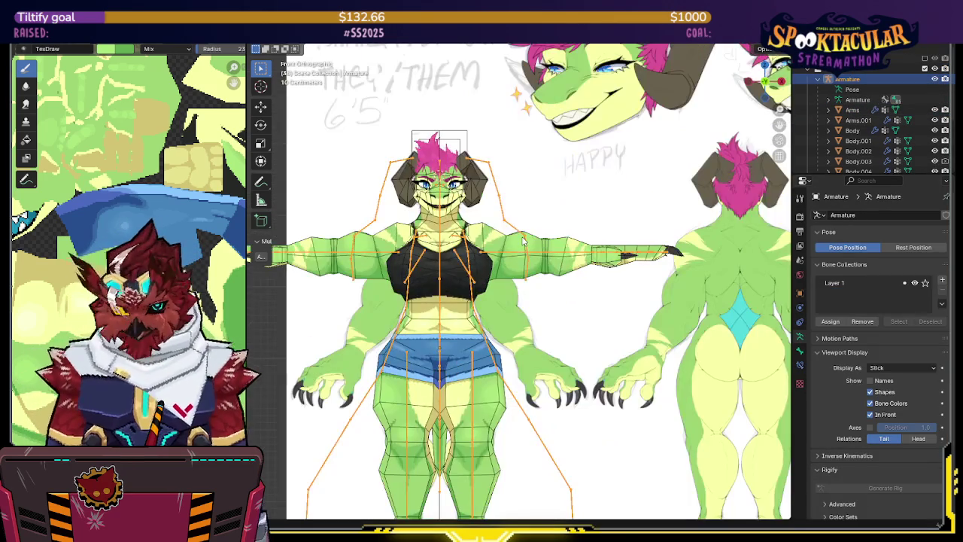
key("ctrl+Tab")
left_click(500, 255)
key("r")
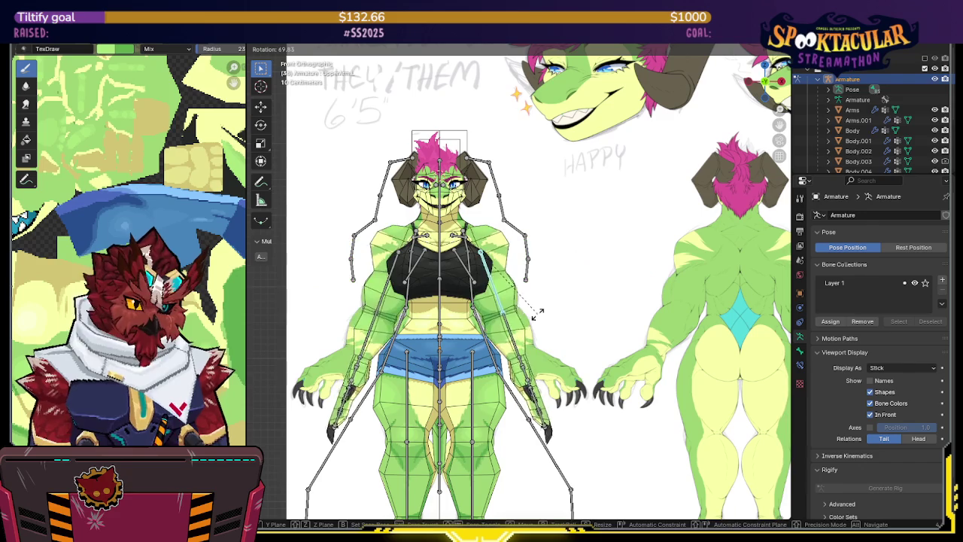
left_click(547, 301)
key("ctrl+Tab")
middle_click_drag(574, 292, 585, 288)
- Hide the armature bones and orbit around the character to inspect the lowered arms
left_click(540, 277)
left_click(531, 277)
key("h")
mouse_move(529, 276)
middle_mouse_down()
mouse_move(632, 281)
mouse_move(608, 240)
mouse_move(605, 262)
mouse_move(564, 274)
mouse_move(575, 269)
middle_mouse_up()
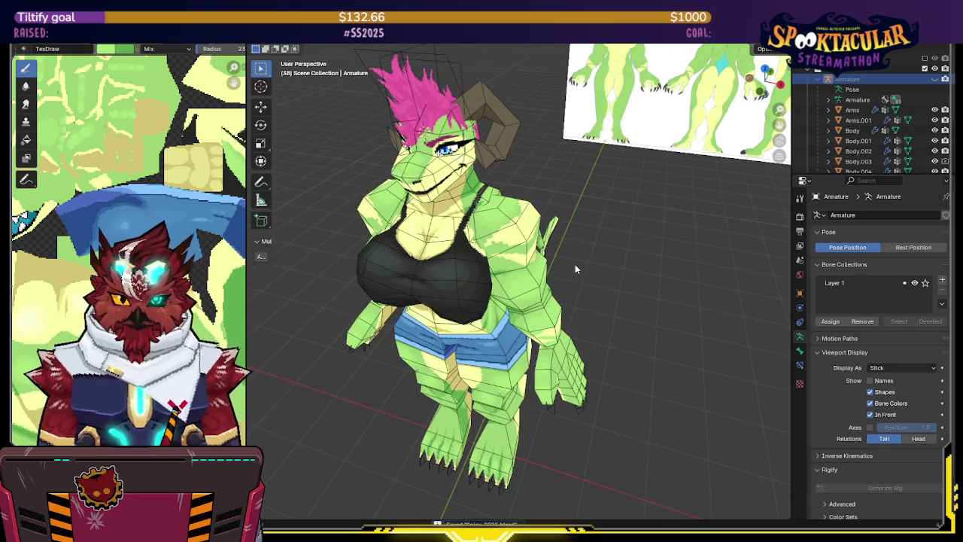
mouse_move(575, 268)
middle_mouse_down()
mouse_move(617, 246)
mouse_move(610, 243)
mouse_move(572, 256)
mouse_move(647, 248)
mouse_move(527, 260)
mouse_move(640, 241)
middle_mouse_up()
scroll(610, 243, "up", 2)
mouse_move(537, 241)
middle_mouse_down()
mouse_move(512, 226)
mouse_move(524, 216)
mouse_move(531, 226)
mouse_move(543, 208)
mouse_move(554, 249)
mouse_move(689, 263)
mouse_move(573, 243)
mouse_move(615, 225)
mouse_move(587, 239)
middle_mouse_up()
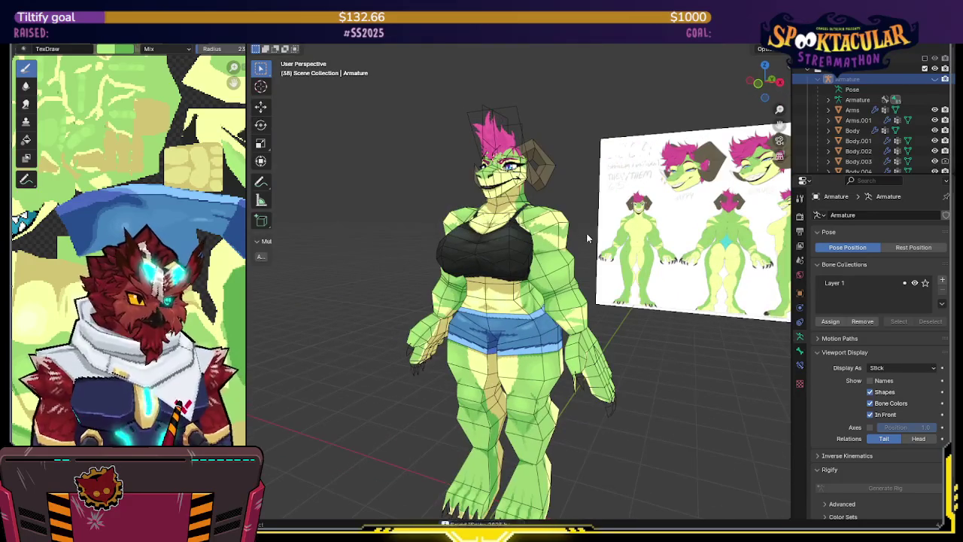
- Move Mirror to the top of Arms.001's modifier stack and apply it
left_click(555, 269)
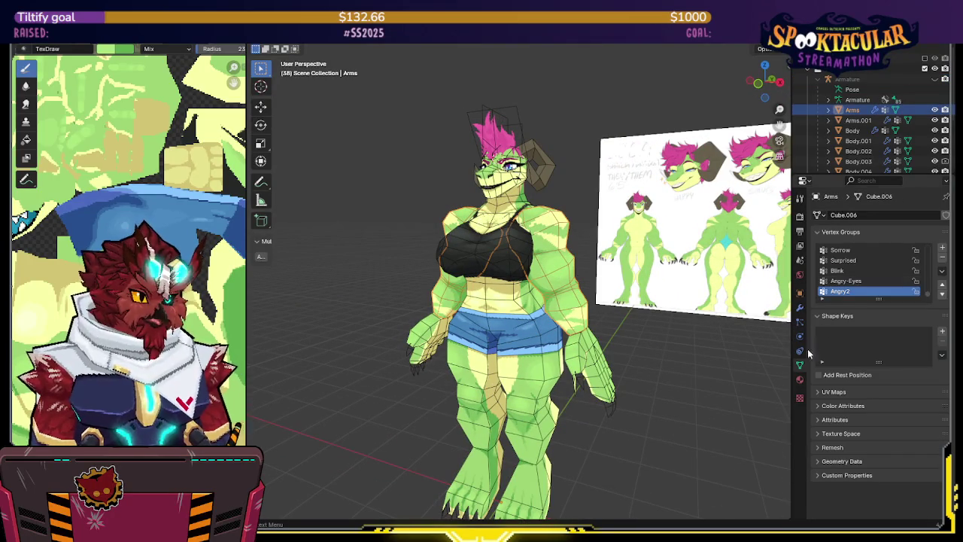
left_click(799, 308)
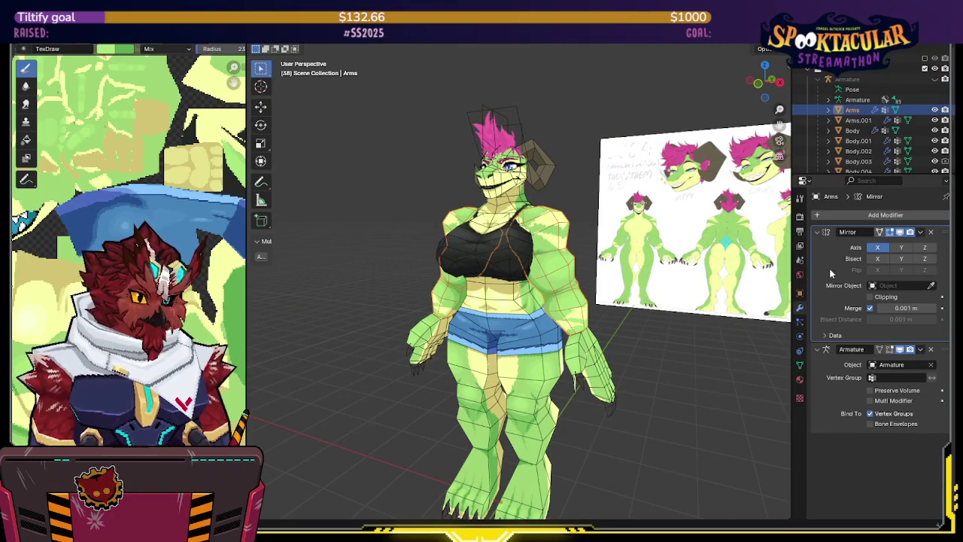
left_click(600, 371)
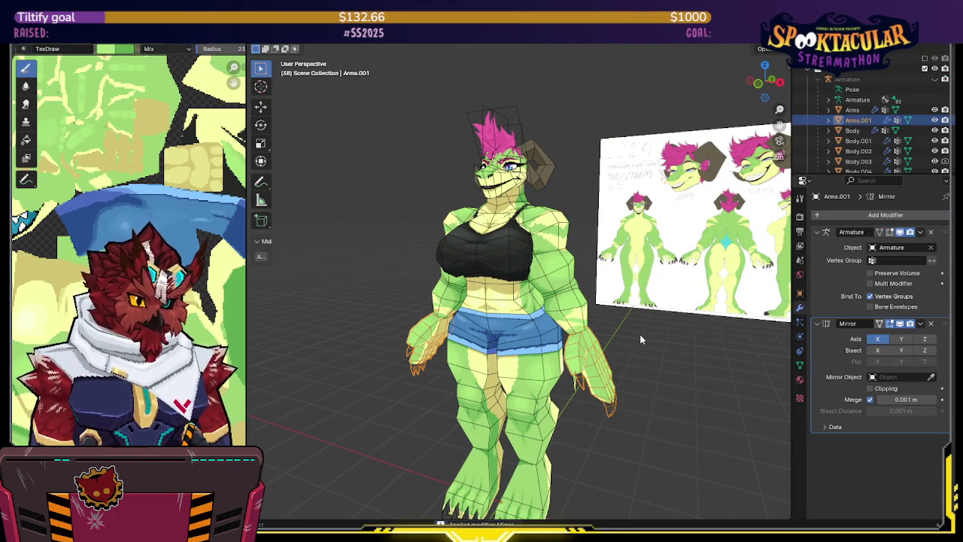
left_click_drag(836, 323, 831, 261)
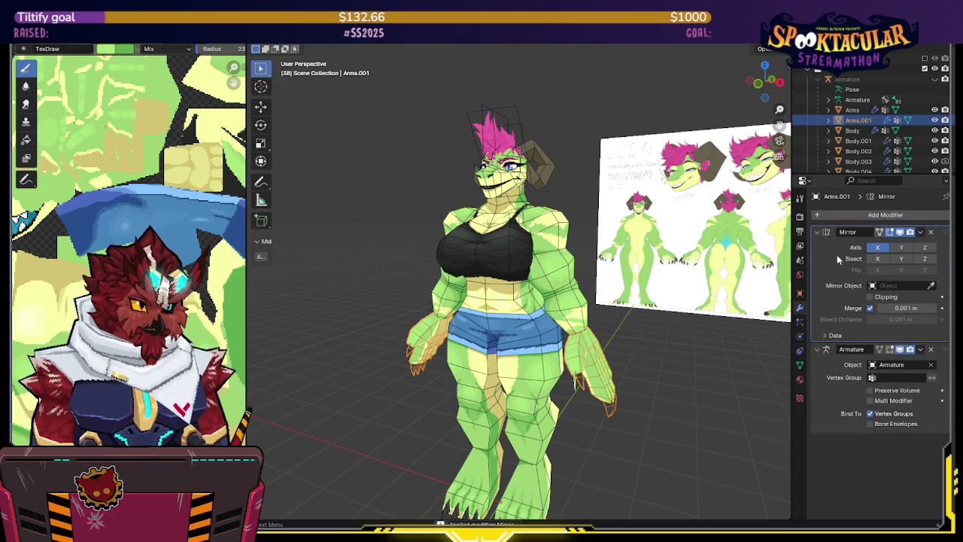
key("ctrl+a")
- Apply the Mirror modifiers on the leg mesh Body.001 and the black top Body.004
left_click(518, 376)
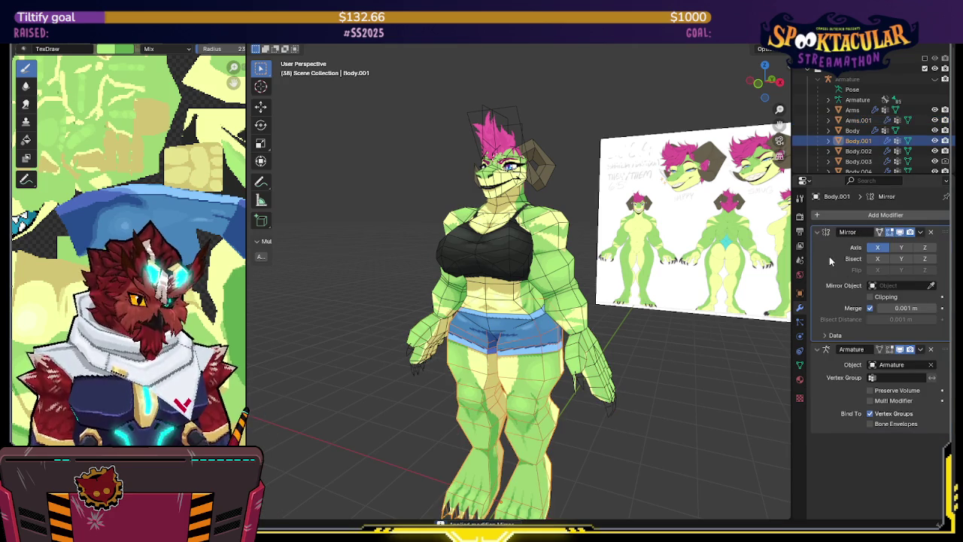
key("ctrl+a")
left_click(519, 303)
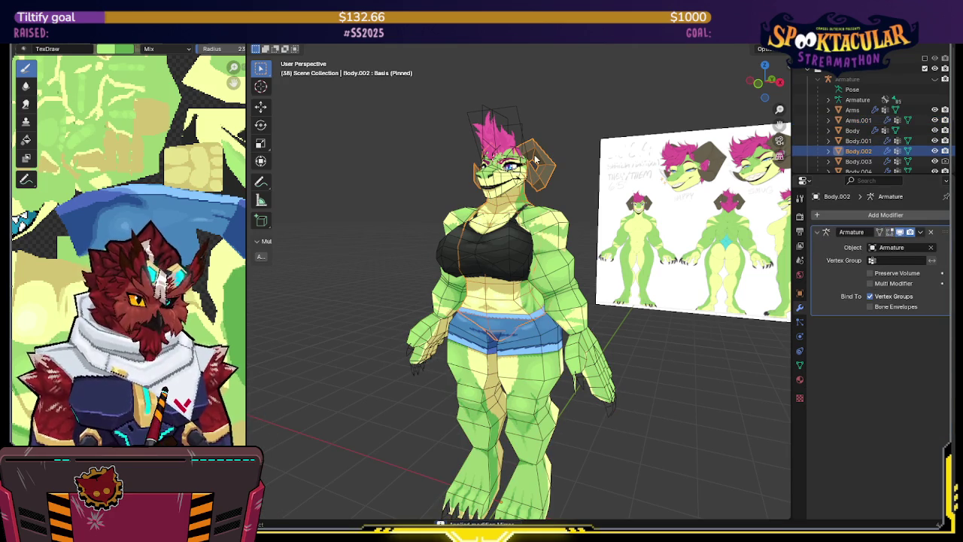
left_click(504, 249)
key("ctrl+a")
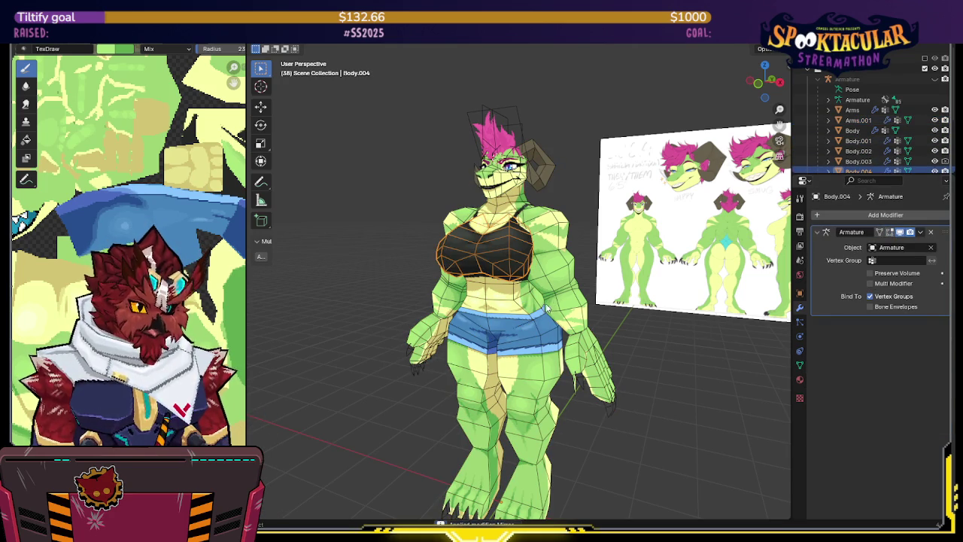
- Select the arm, leg, Body.002 and black-top meshes together and orbit to check the character
left_click(586, 365)
left_click(568, 328, "shift")
left_click(543, 398, "shift")
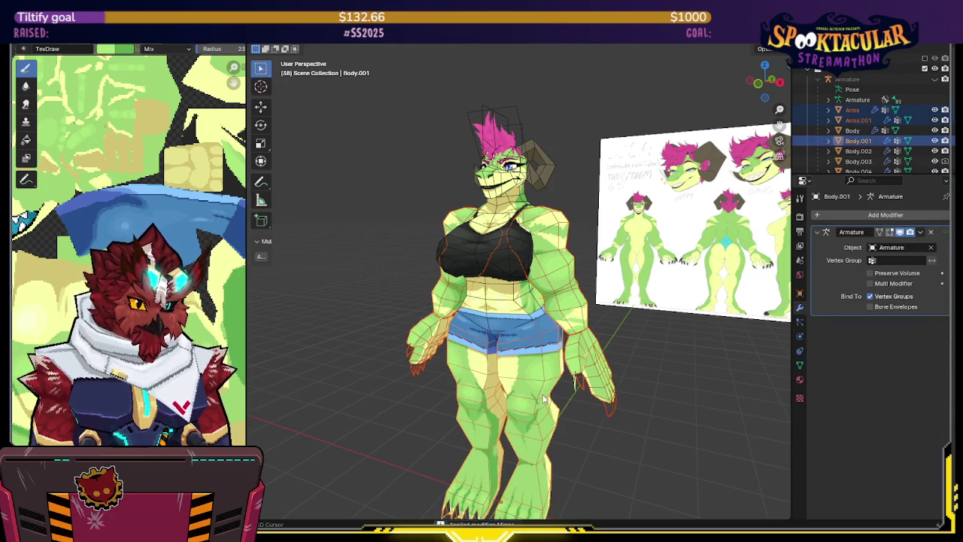
left_click(517, 319, "shift")
left_click(508, 271, "shift")
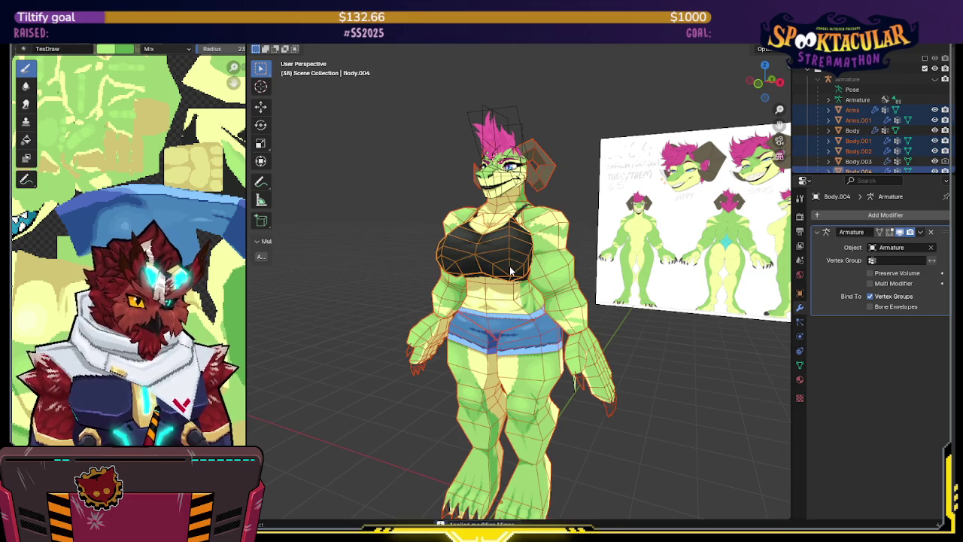
mouse_move(554, 229)
middle_mouse_down()
mouse_move(541, 246)
mouse_move(479, 236)
middle_mouse_up()
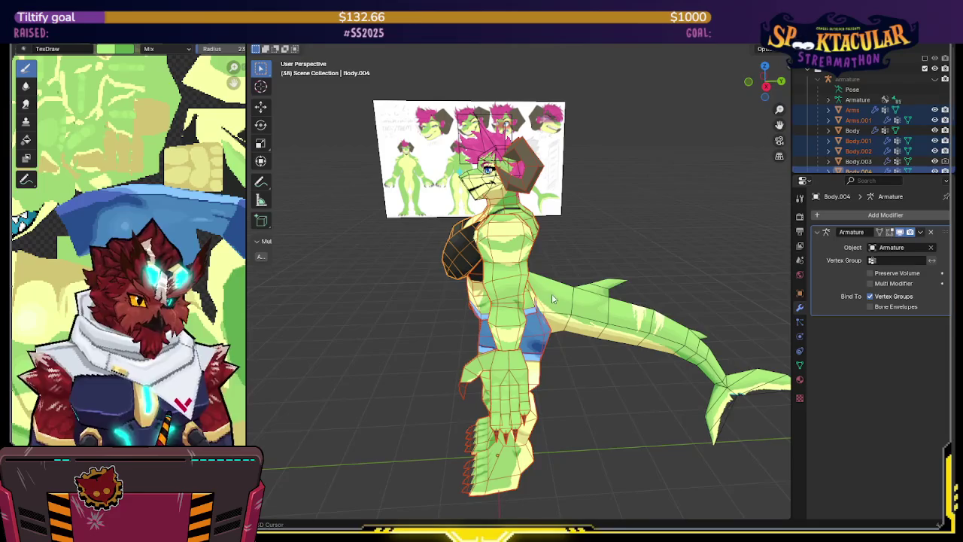
- Look over the tail mesh Body.003 from a three-quarter front view, then deselect it
left_click(551, 298, "shift")
mouse_move(551, 295)
middle_mouse_down()
mouse_move(666, 266)
mouse_move(625, 233)
mouse_move(591, 224)
middle_mouse_up()
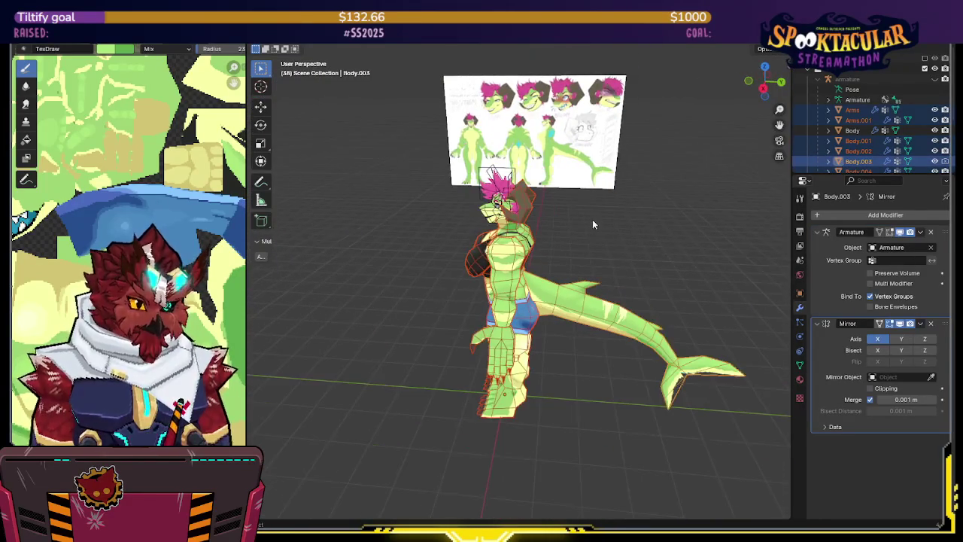
scroll(884, 142, "down", 4)
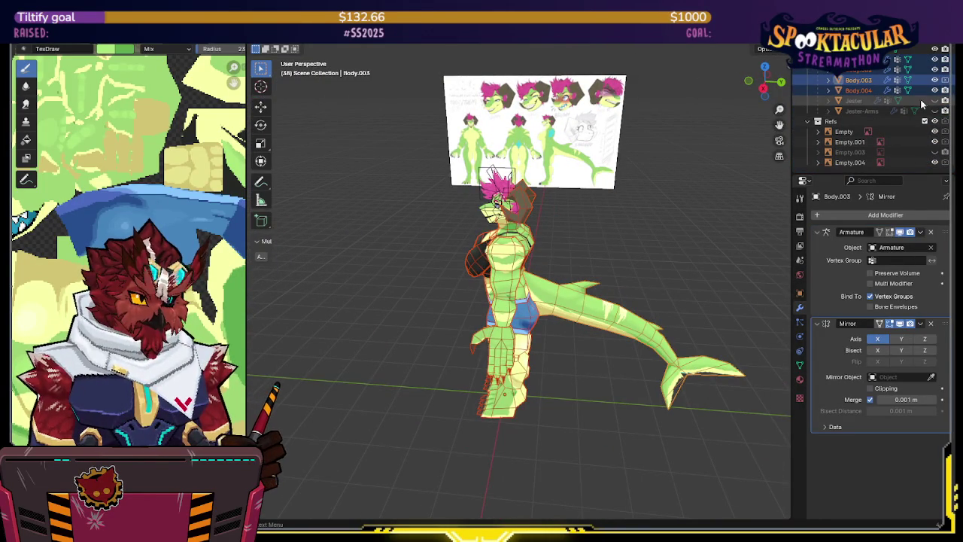
left_click(608, 314, "shift")
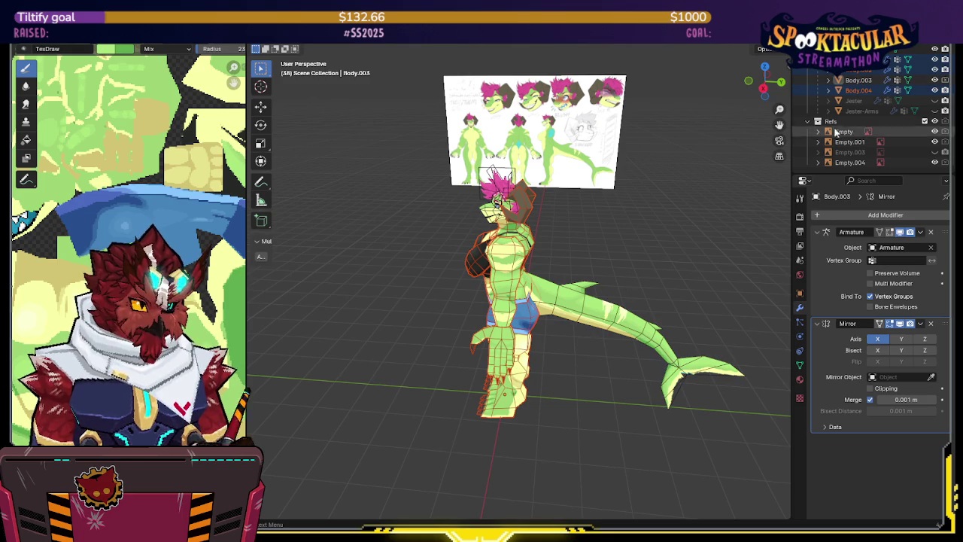
- Hide the Jester and Jester-Arms meshes in the Outliner
left_click(935, 101)
left_click(935, 101)
left_click(935, 101)
left_click(935, 101)
left_click(935, 101)
left_click(935, 101)
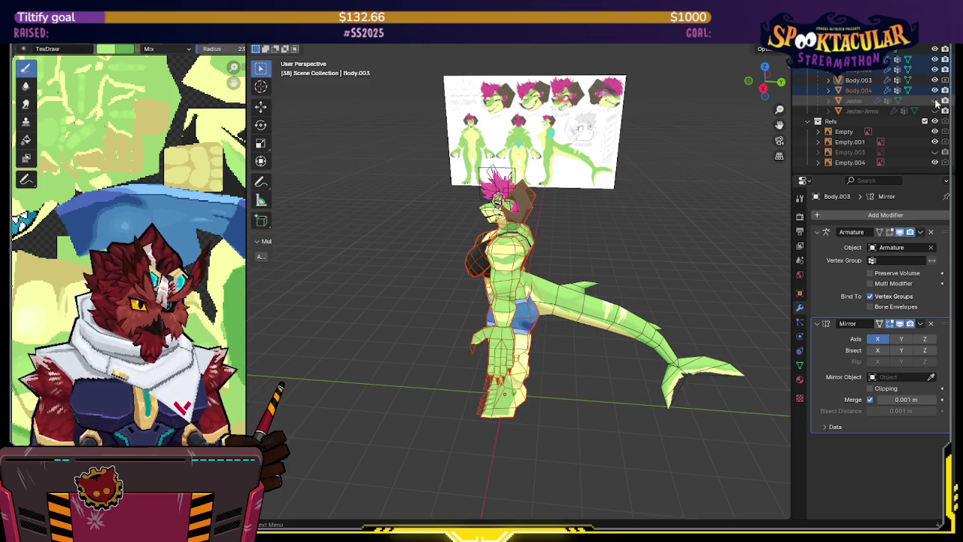
left_click(935, 101)
left_click(935, 101)
left_click(935, 110)
left_click(935, 111)
- Select one horn's connected geometry in Body.002's Edit Mode and switch to Right view
middle_click_drag(571, 173, 542, 185)
scroll(873, 128, "up", 4)
mouse_move(632, 139)
middle_mouse_down()
mouse_move(583, 149)
mouse_move(617, 147)
middle_mouse_up()
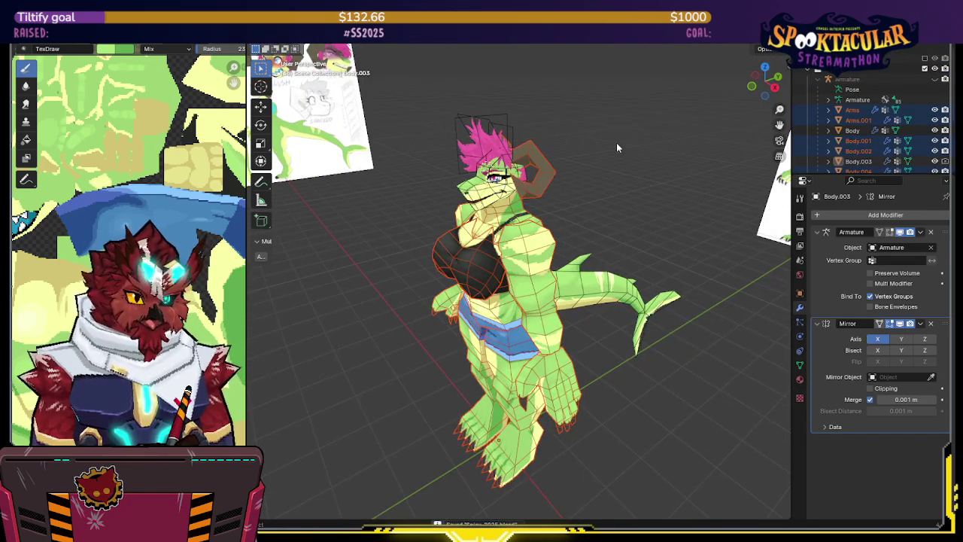
left_click(552, 176)
key("Tab")
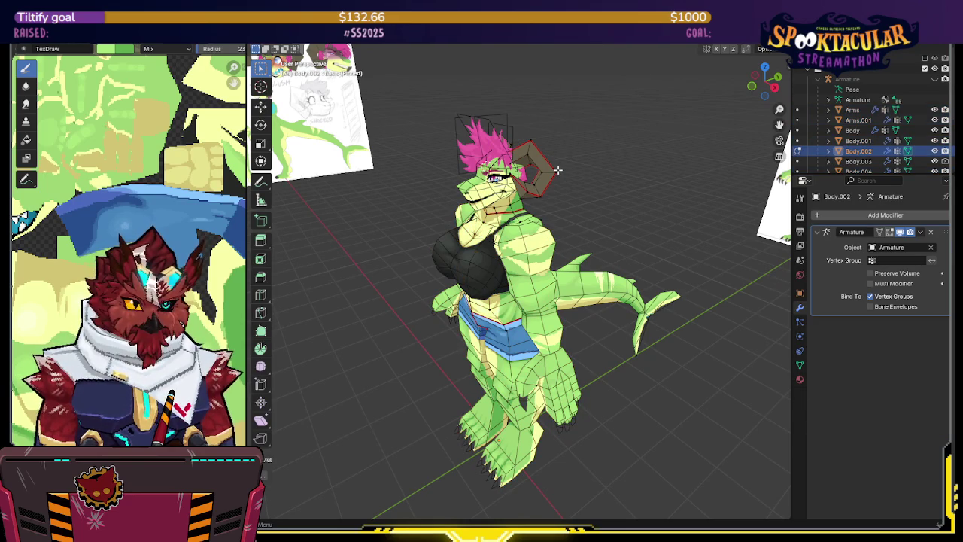
key("l")
middle_click_drag(558, 170, 689, 164)
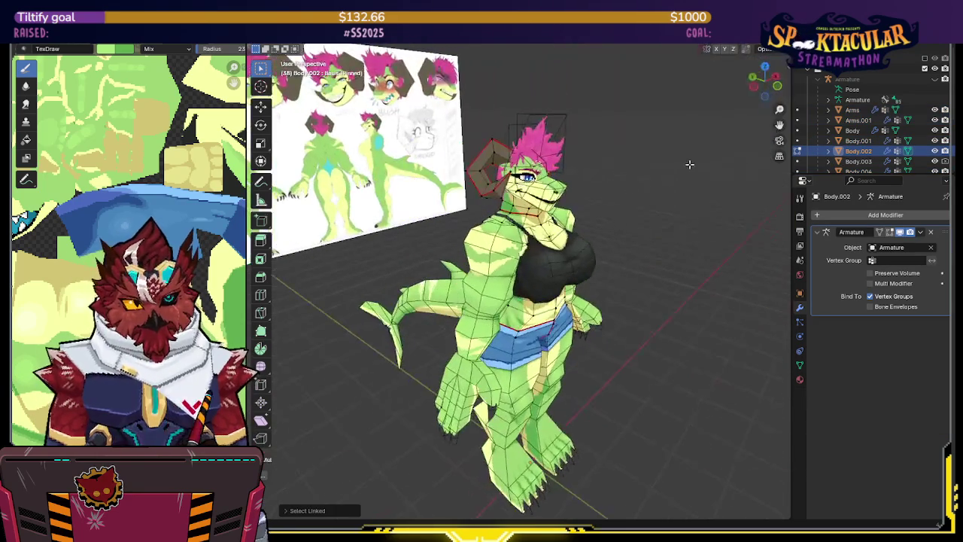
middle_click_drag(440, 174, 594, 171)
mouse_move(526, 162)
middle_mouse_down()
mouse_move(672, 142)
mouse_move(539, 155)
middle_mouse_up()
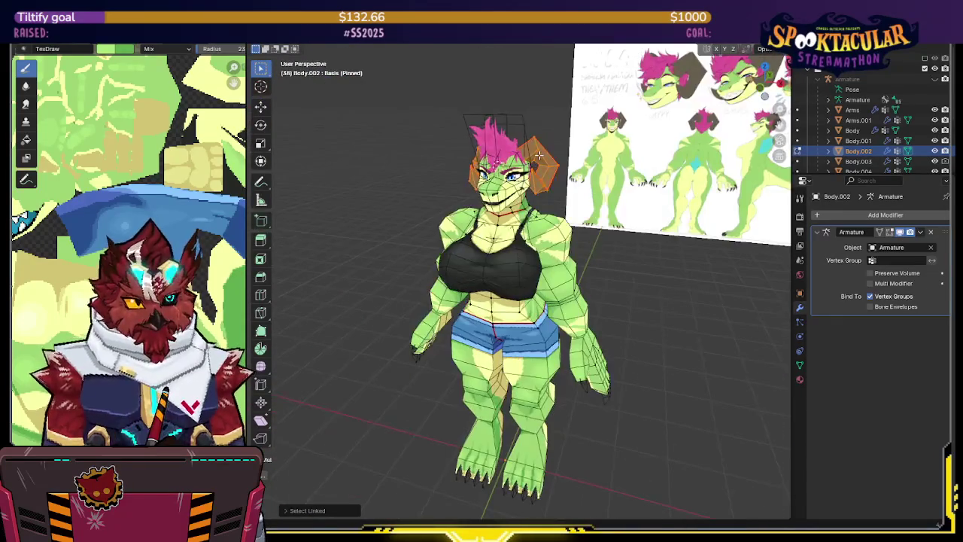
key("KP_3")
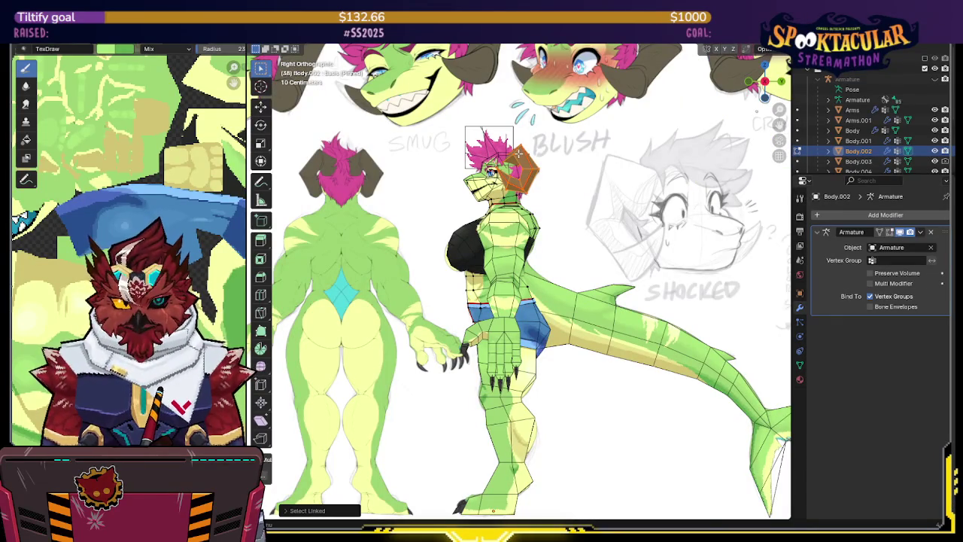
- Frame the character's head in front view
middle_click_drag(539, 155, 581, 156)
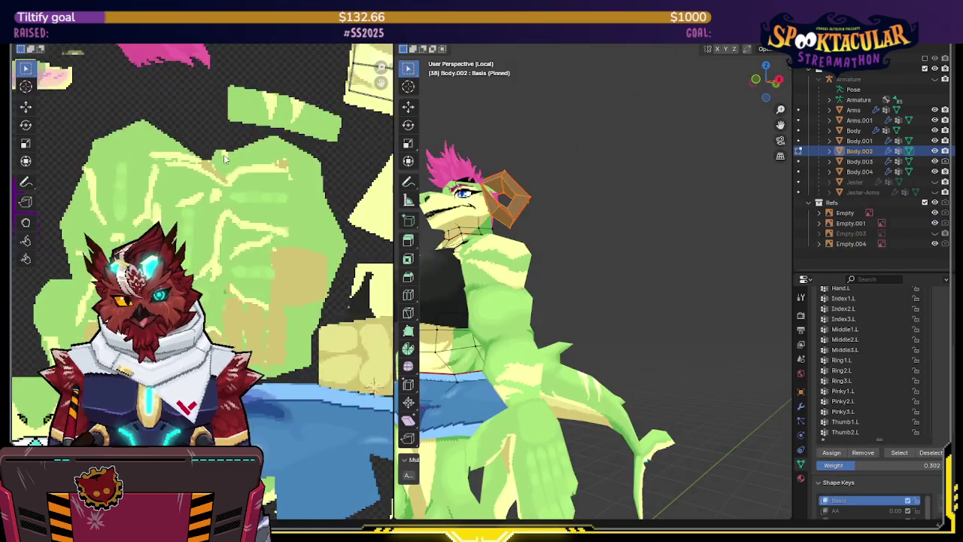
scroll(213, 173, "up", 5)
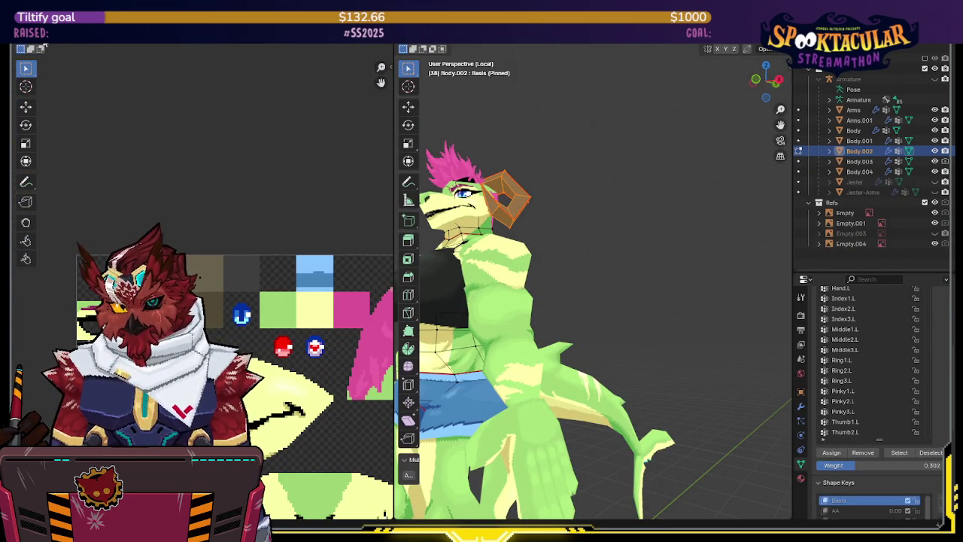
scroll(197, 161, "up", 2)
scroll(228, 158, "up", 2)
scroll(228, 158, "down", 2)
scroll(248, 178, "down", 2)
mouse_move(598, 149)
middle_mouse_down()
mouse_move(578, 196)
mouse_move(628, 161)
middle_mouse_up()
scroll(567, 186, "up", 5)
scroll(634, 155, "down", 3)
scroll(676, 194, "down", 2)
mouse_move(675, 194)
middle_mouse_down()
mouse_move(624, 196)
mouse_move(645, 188)
middle_mouse_up()
key("KP_1")
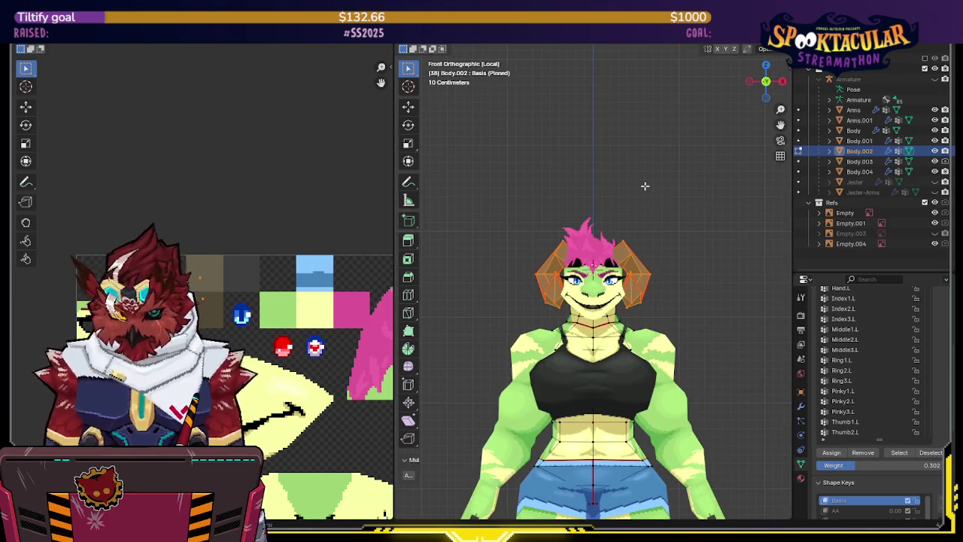
middle_click_drag(653, 231, 639, 160, "shift")
- Separate the selected horns into a new object, Body.005, and make it active
key("p")
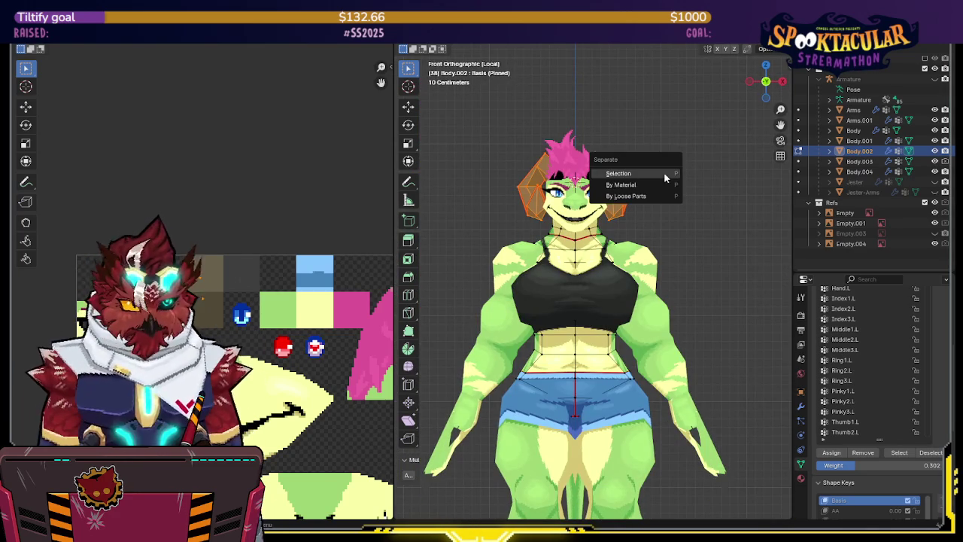
left_click(665, 174)
key("ctrl+Tab")
left_click(623, 189)
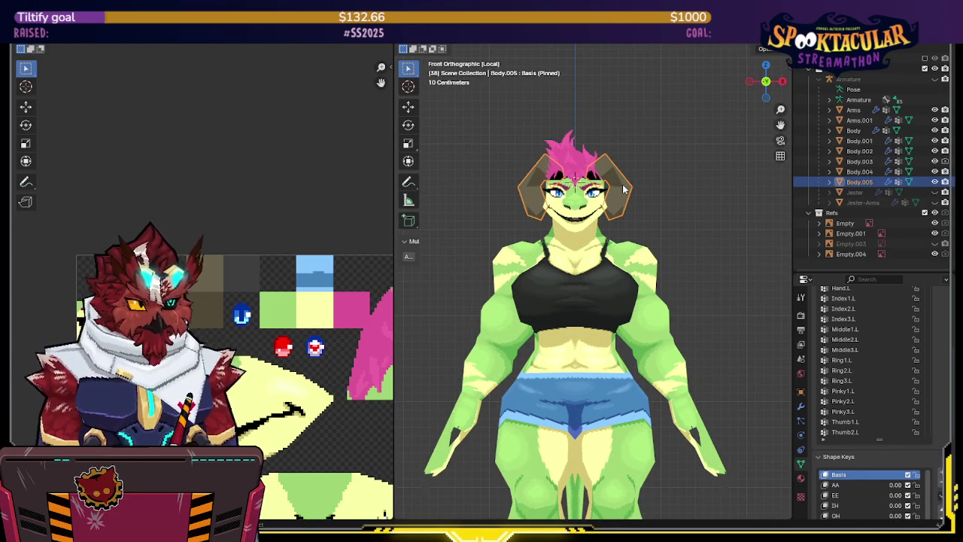
- Delete all shape keys from the horn object Body.005
left_click(801, 406)
left_click(802, 462)
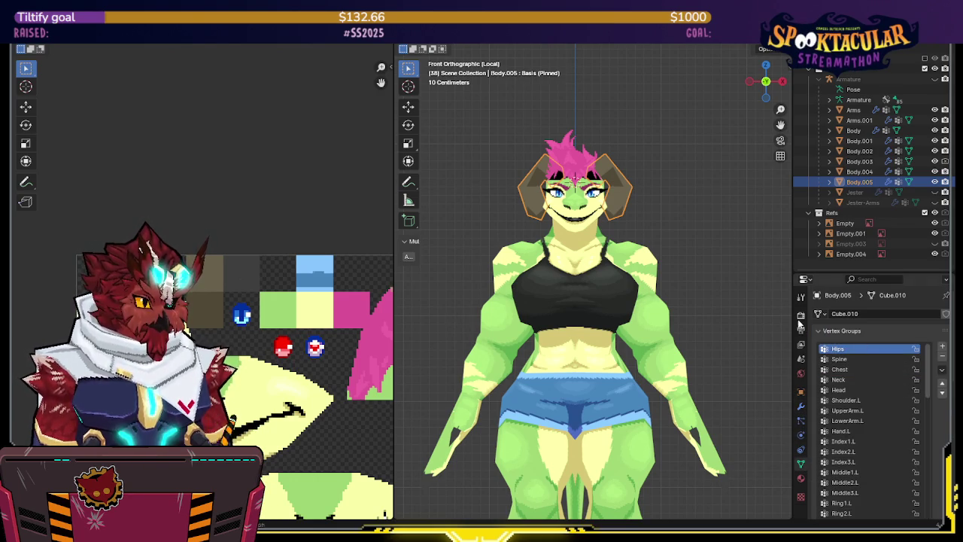
scroll(865, 421, "down", 3)
scroll(865, 421, "down", 2)
left_click(940, 497)
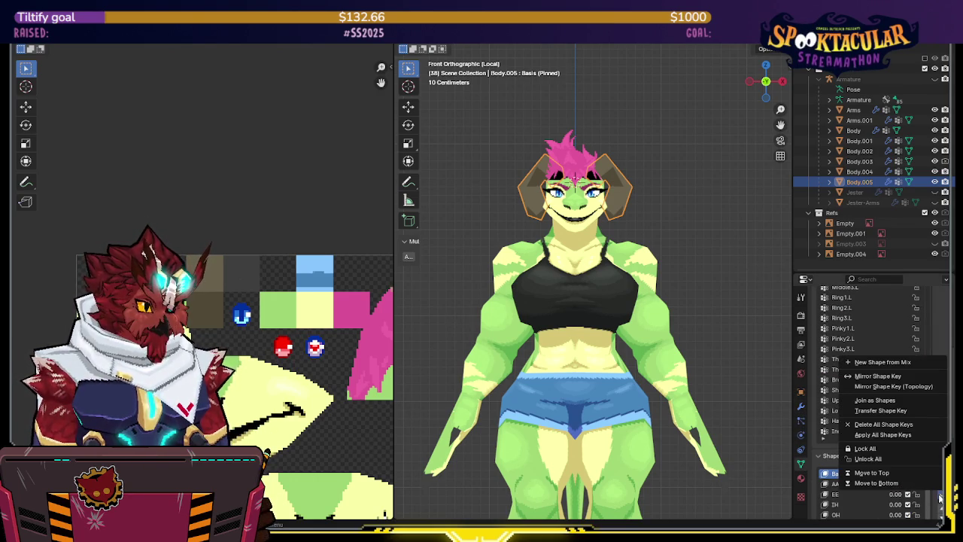
left_click(884, 425)
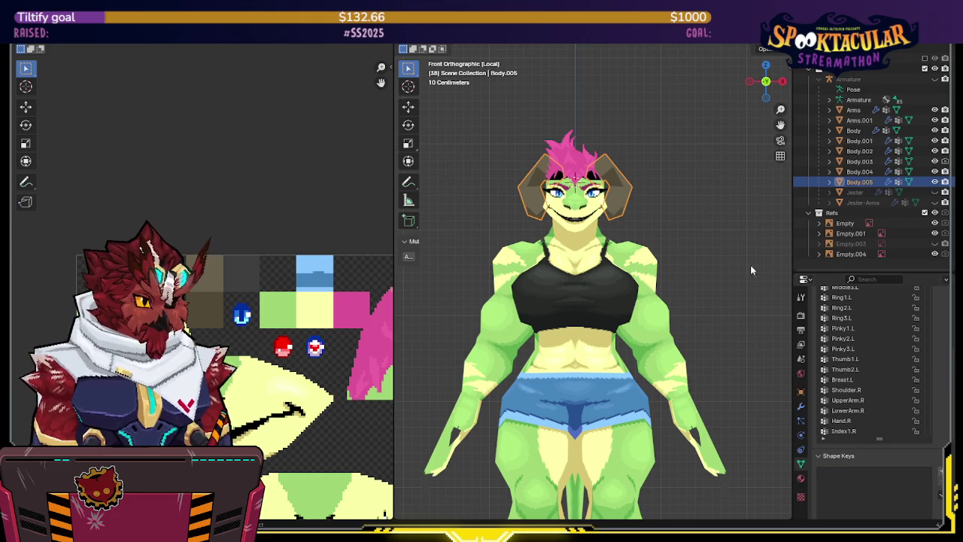
- Delete one horn's geometry in Edit Mode using wireframe X-ray
left_click(801, 406)
key("Tab")
key("shift+z")
key("l")
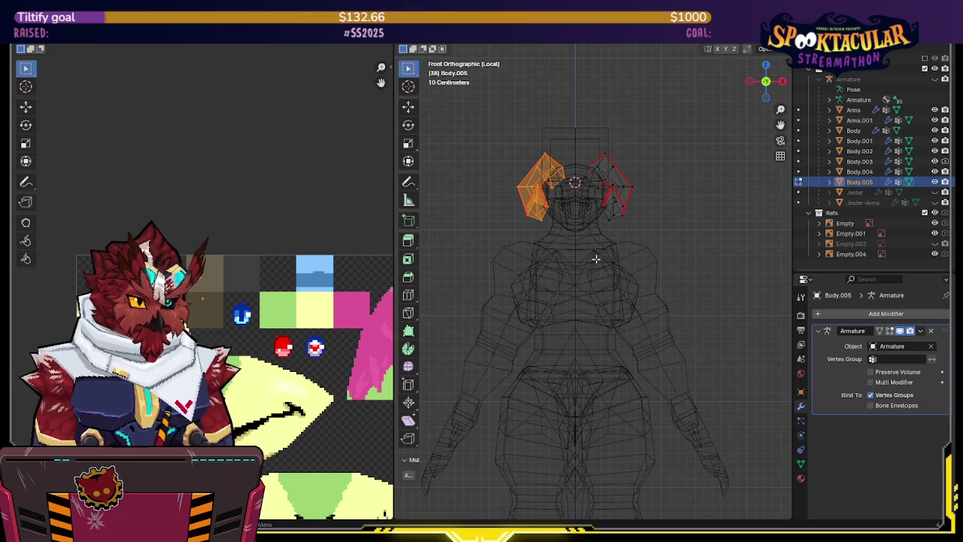
key("x")
left_click(701, 233)
- Add a Mirror modifier to recreate the horn and move it above Armature
key("q")
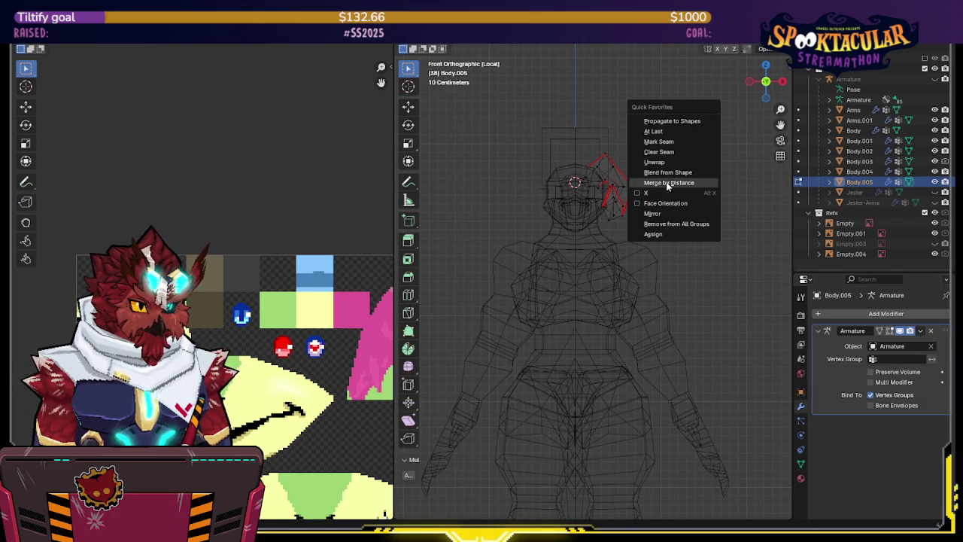
left_click(654, 214)
key("Tab")
key("shift+z")
left_click_drag(941, 422, 940, 331)
- Inspect the mirrored horns from several higher angles
middle_click_drag(684, 232, 601, 307)
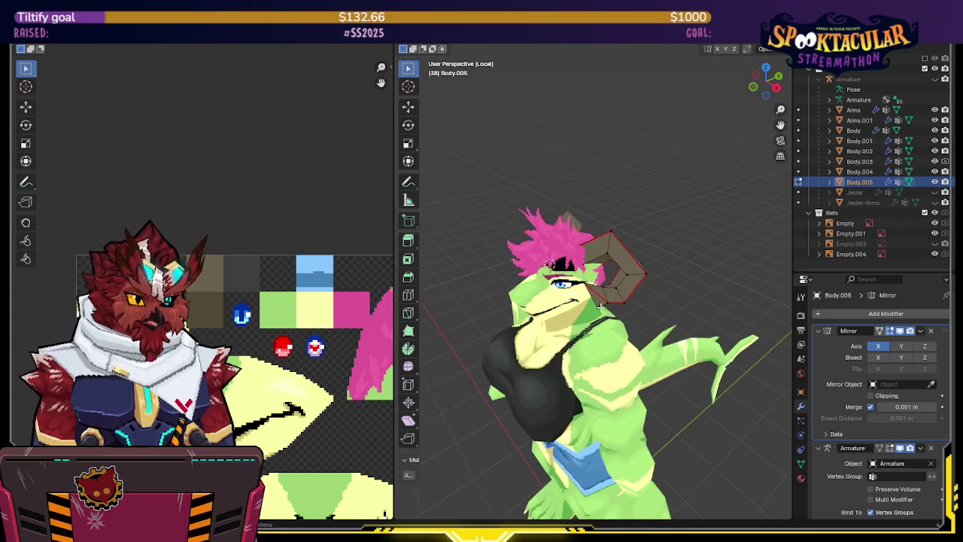
key("l")
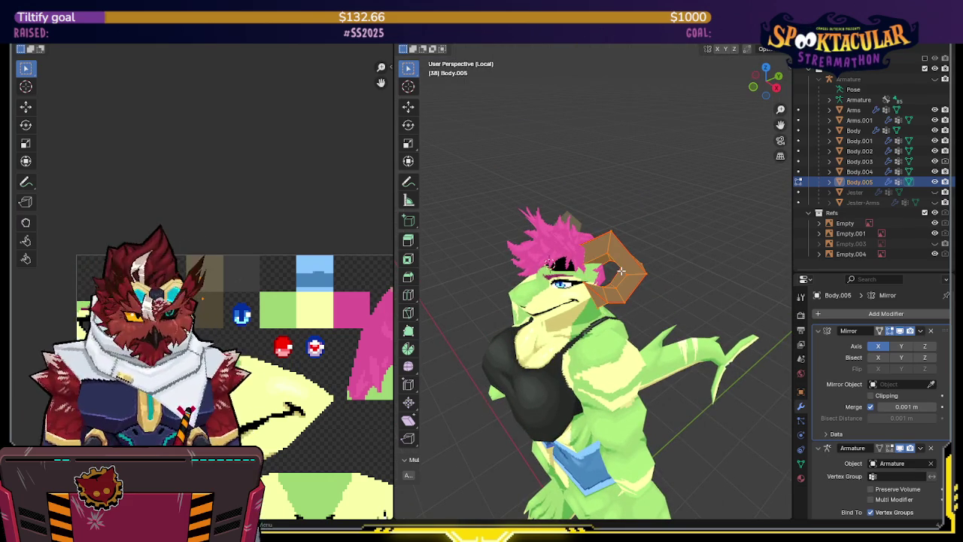
scroll(621, 270, "down", 3)
scroll(622, 270, "down", 2)
scroll(301, 345, "down", 2)
scroll(301, 344, "down", 3)
scroll(301, 344, "up", 2)
scroll(301, 344, "up", 2)
middle_click_drag(679, 270, 688, 248)
scroll(677, 248, "up", 4)
scroll(647, 229, "down", 1)
mouse_move(616, 223)
middle_mouse_down()
mouse_move(617, 232)
mouse_move(570, 213)
middle_mouse_up()
scroll(614, 228, "up", 2)
scroll(614, 228, "up", 3)
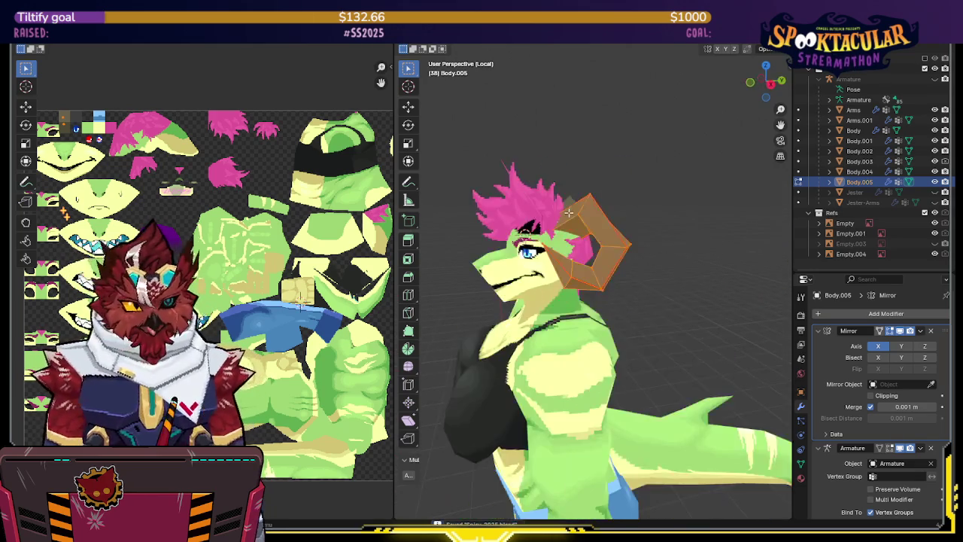
- Unwrap the horns and scale their UVs with Texel Density Checker's Set My TD
key("u")
left_click(622, 175)
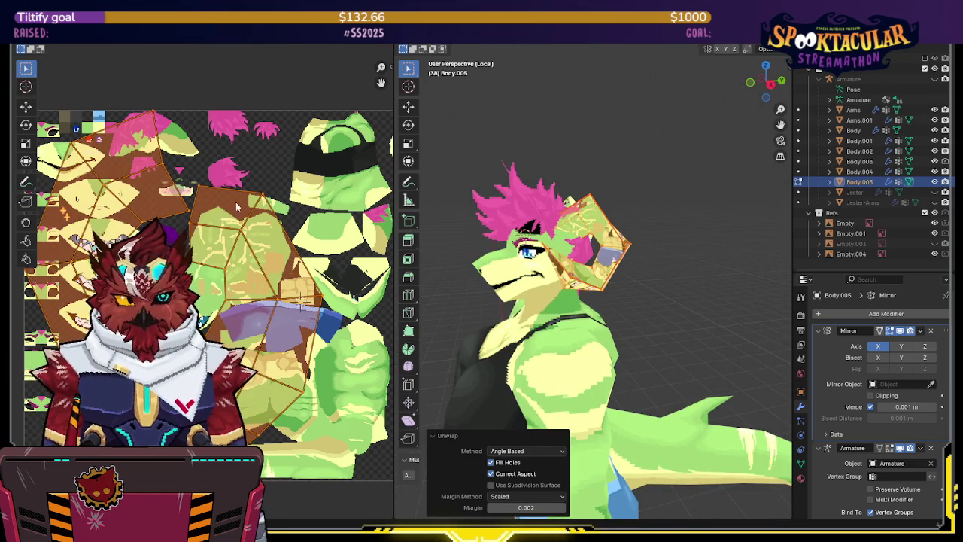
middle_click_drag(585, 182, 661, 179)
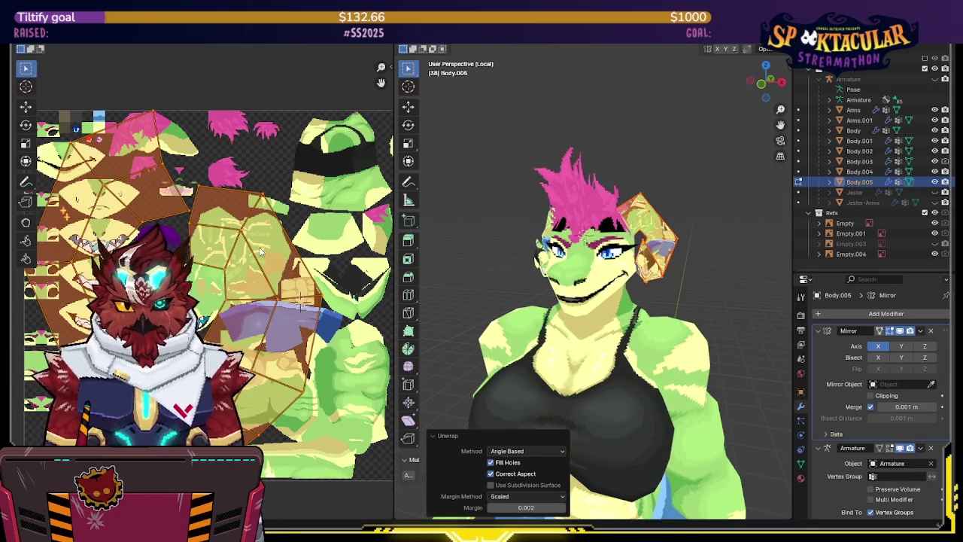
key("n")
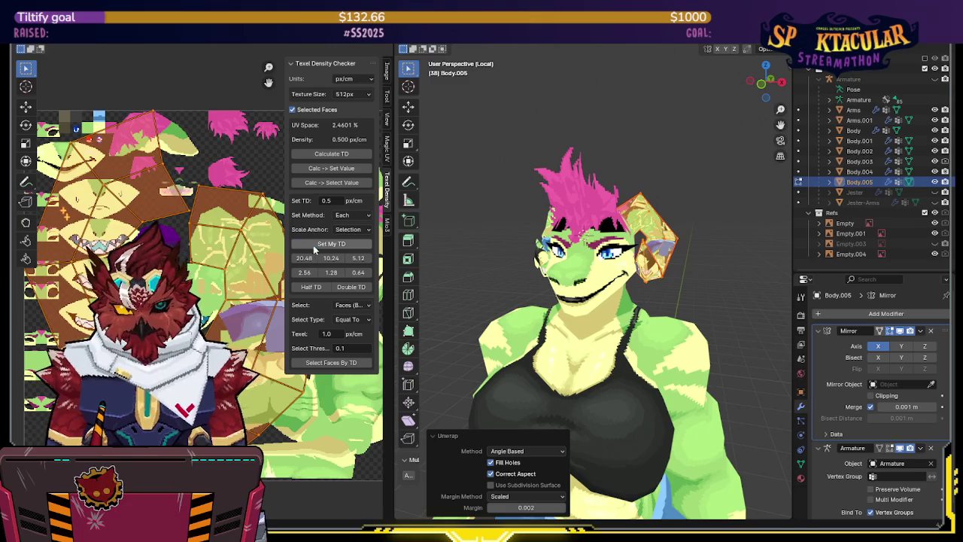
left_click(314, 245)
key("n")
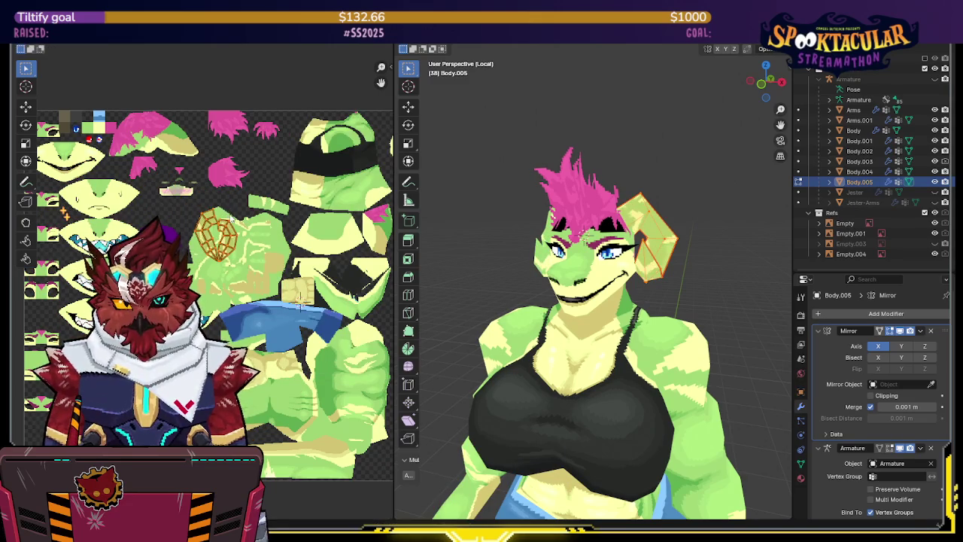
key("Tab")
- Edit all the character meshes together with every UV island shown
scroll(695, 296, "down", 5)
mouse_move(670, 329)
middle_mouse_down()
mouse_move(669, 176)
mouse_move(620, 189)
middle_mouse_up()
key("a")
key("Tab")
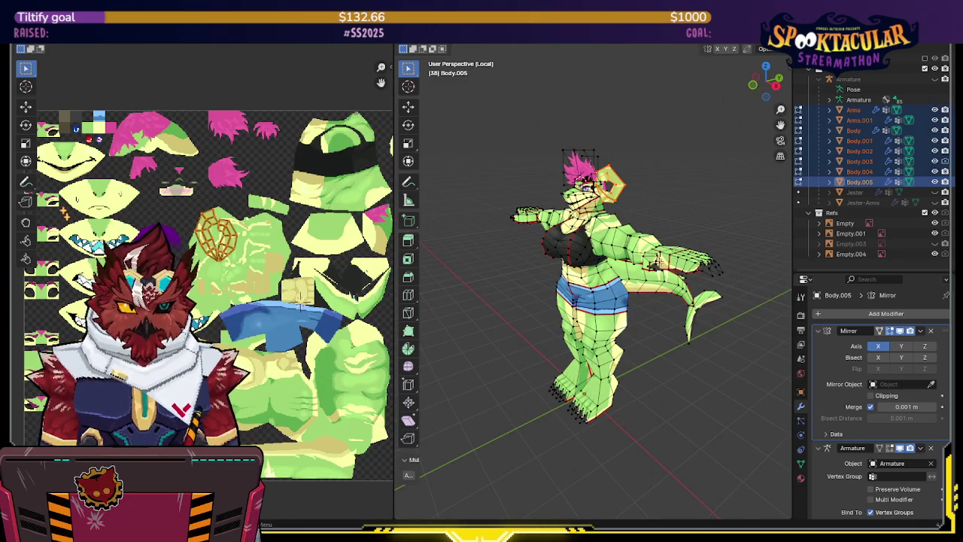
key("a")
key("alt+a")
key("a")
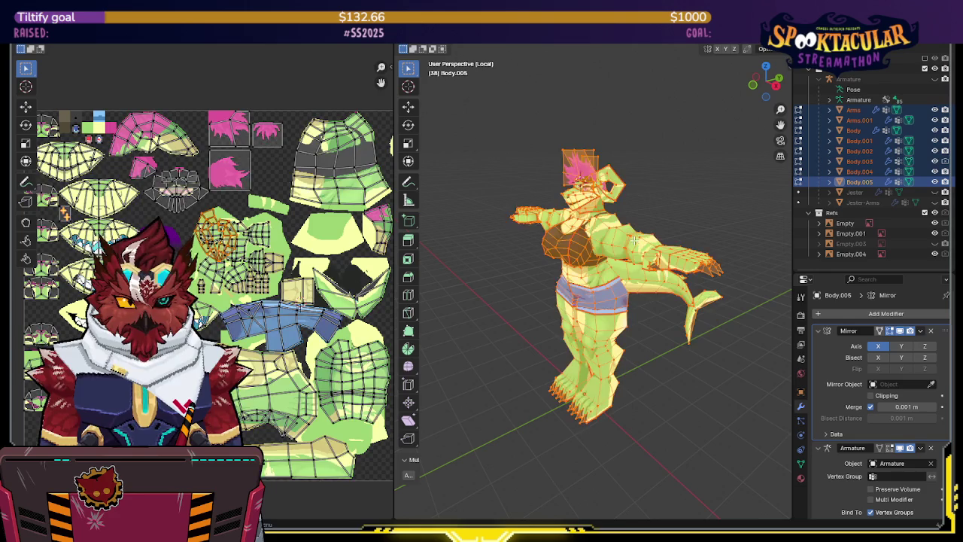
key("alt+a")
key("a")
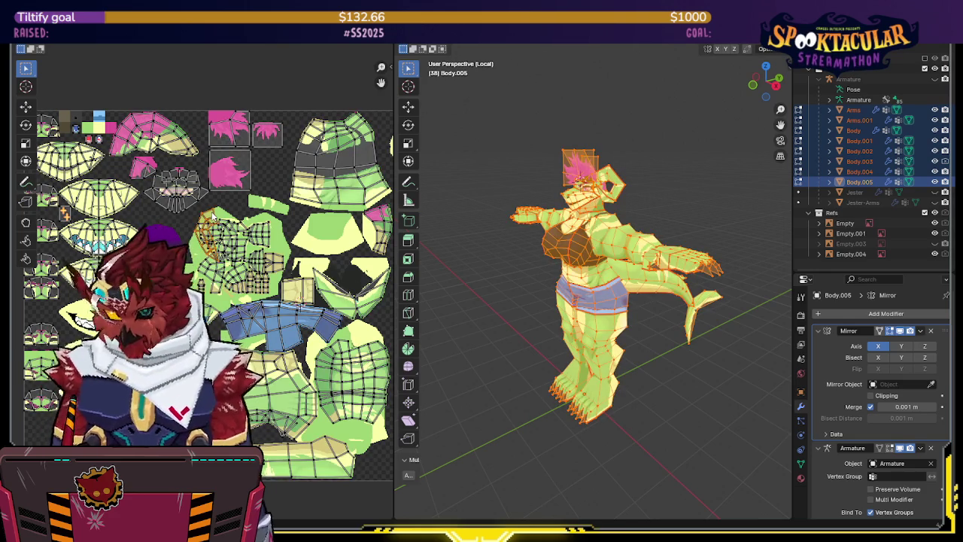
- Move the horn UV island into an empty spot of the shared layout
scroll(213, 216, "up", 2)
scroll(293, 188, "up", 2)
key("l")
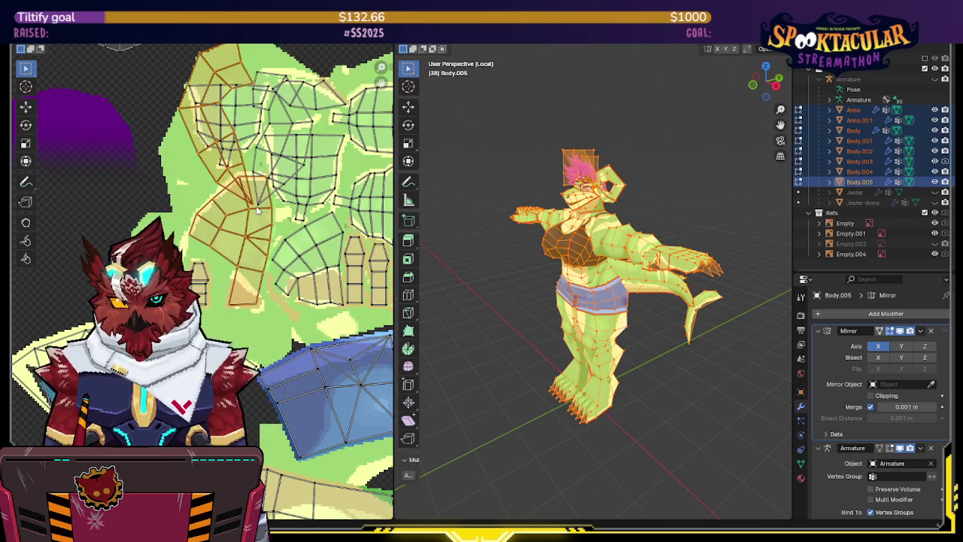
scroll(293, 199, "down", 2)
scroll(295, 198, "down", 2)
middle_click_drag(295, 199, 203, 162)
key("g")
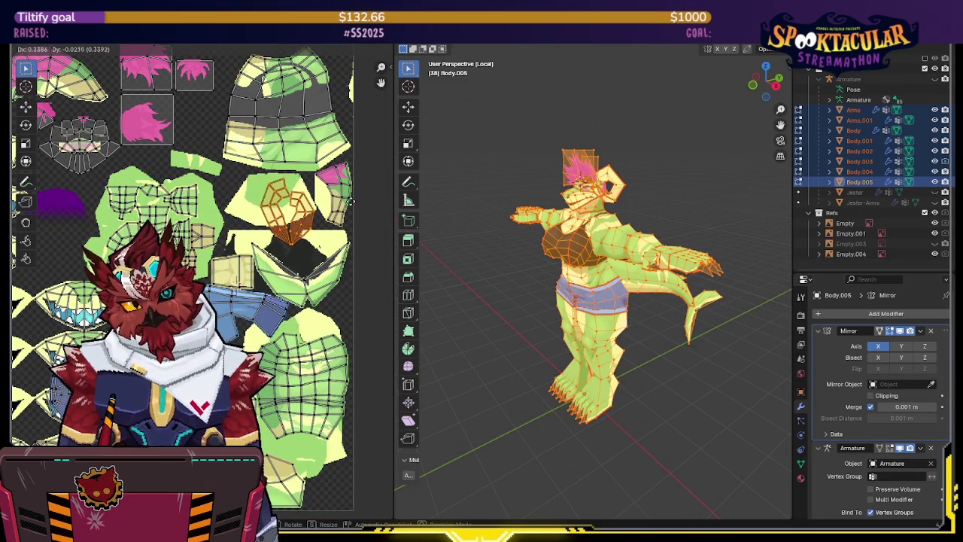
left_click(354, 203)
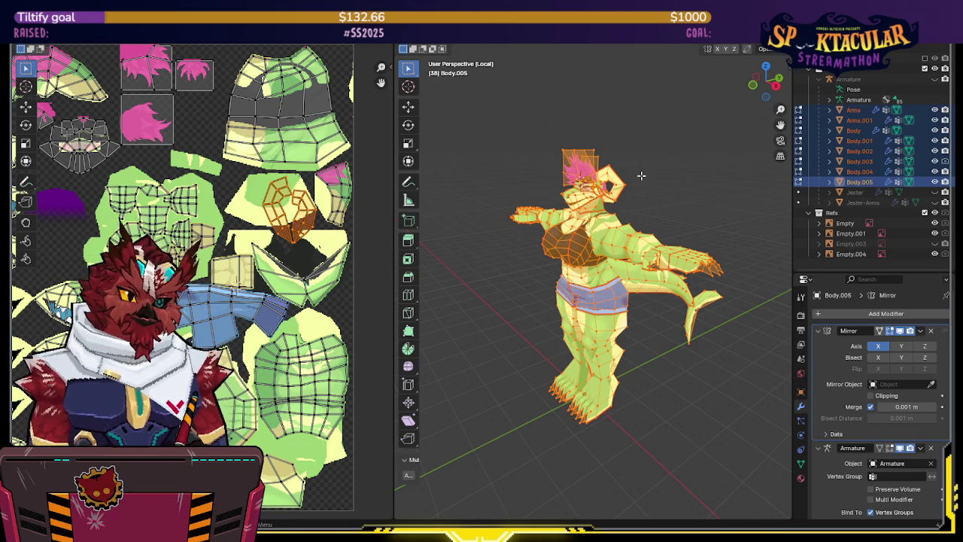
- Switch the horn object Body.005 into Texture Paint mode
middle_click_drag(640, 199, 685, 197)
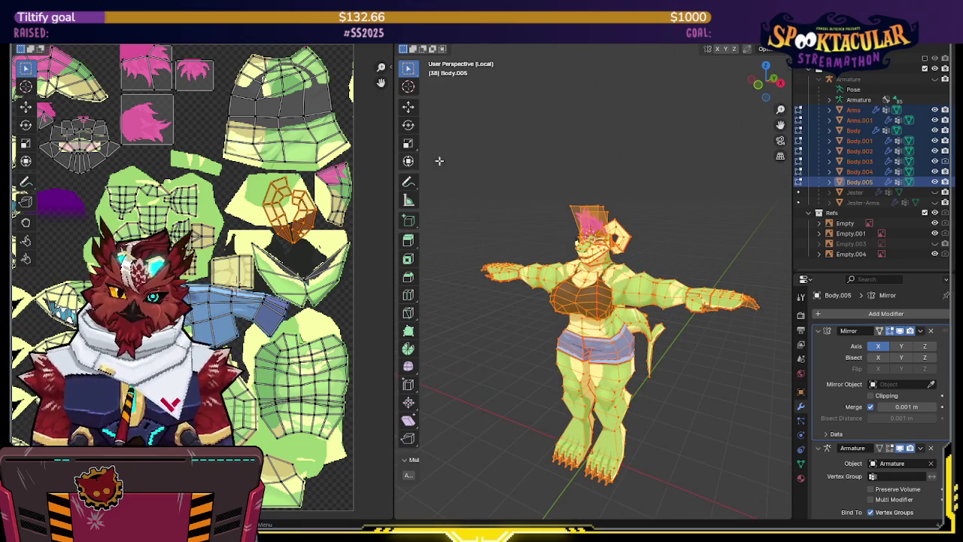
middle_click_drag(621, 154, 587, 170)
scroll(587, 170, "up", 3)
scroll(631, 160, "up", 2)
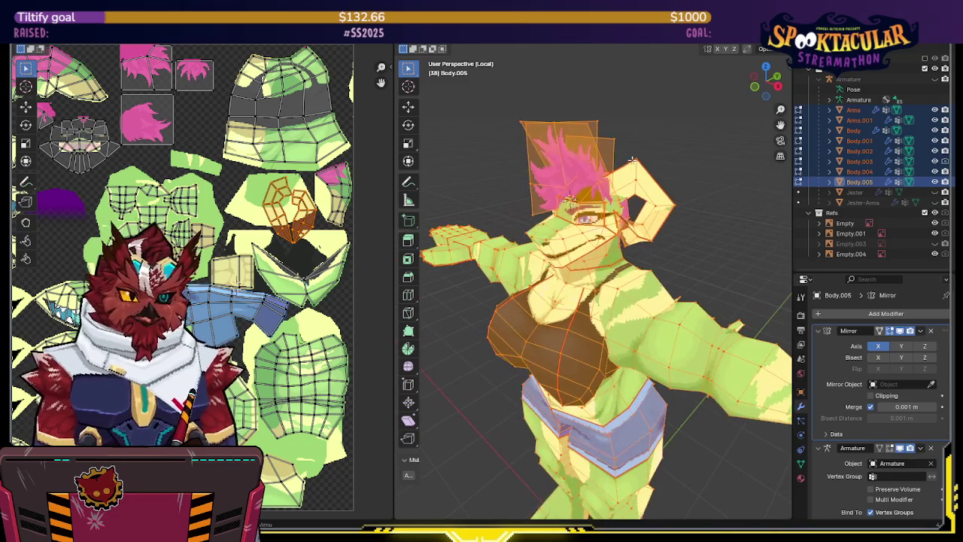
key("Tab")
key("ctrl+Tab")
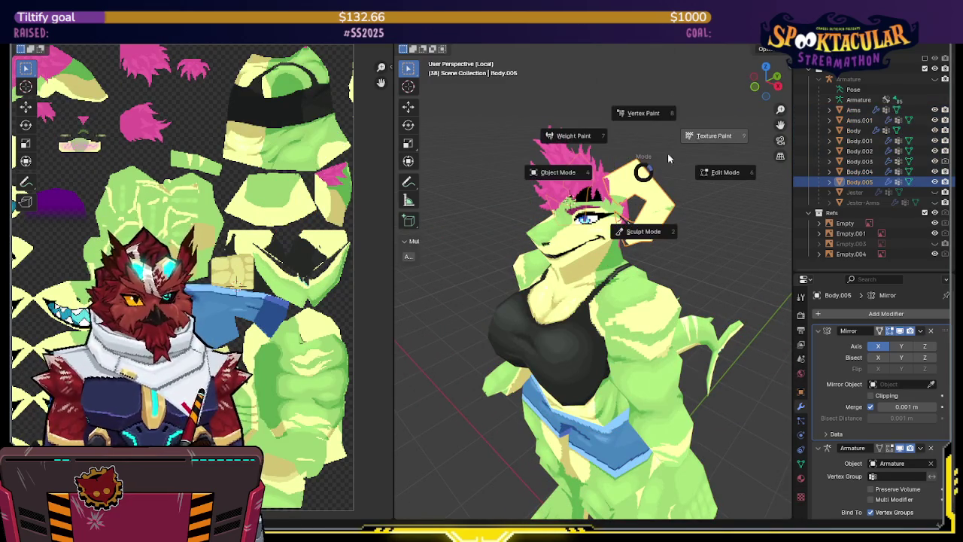
left_click(698, 137)
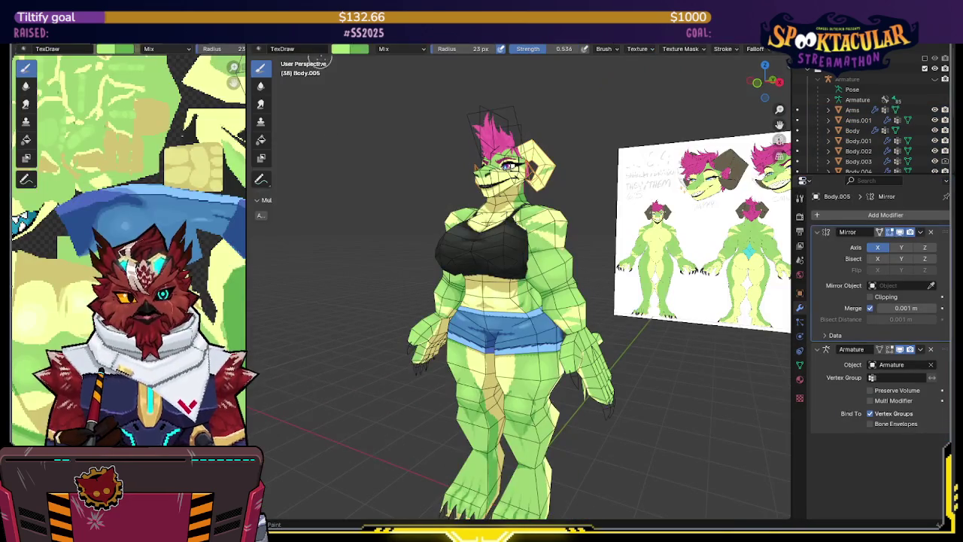
- Try the Fill tool on the horn from the front view, then undo it
key("KP_1")
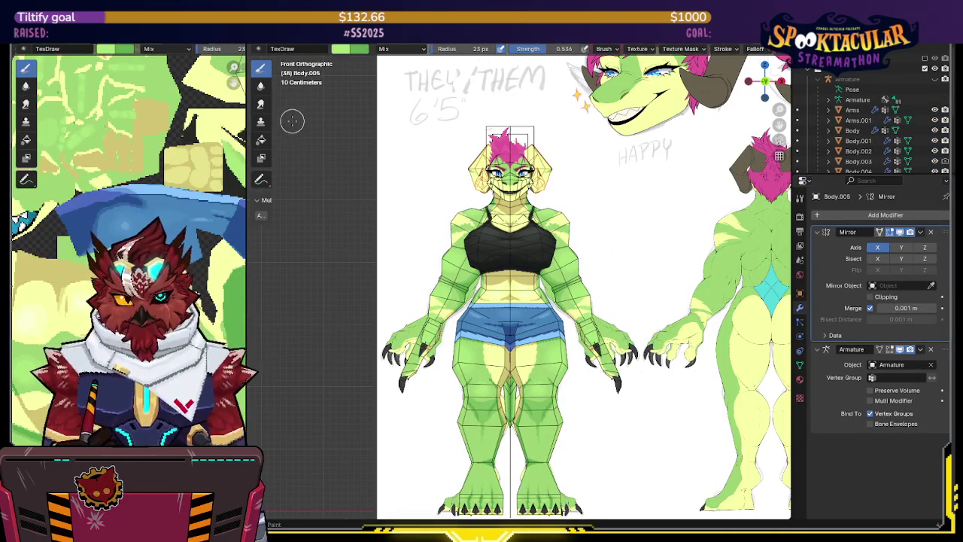
left_click(259, 141)
scroll(512, 217, "down", 1)
scroll(513, 218, "down", 1)
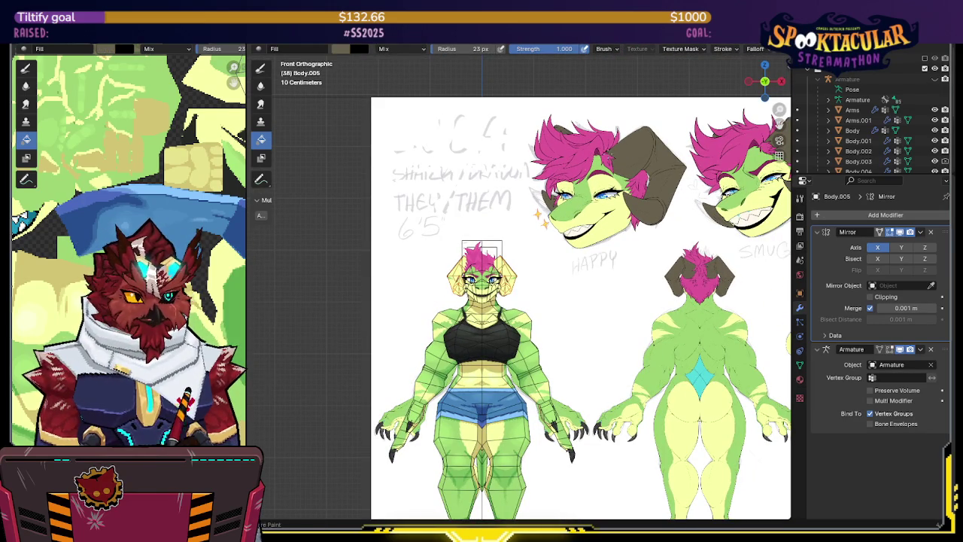
middle_click_drag(624, 148, 617, 211)
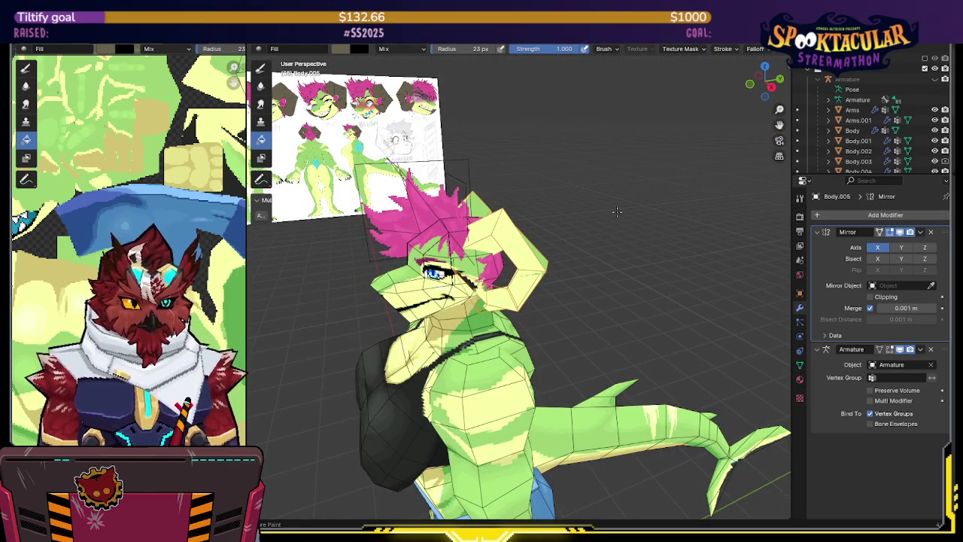
key("ctrl+z")
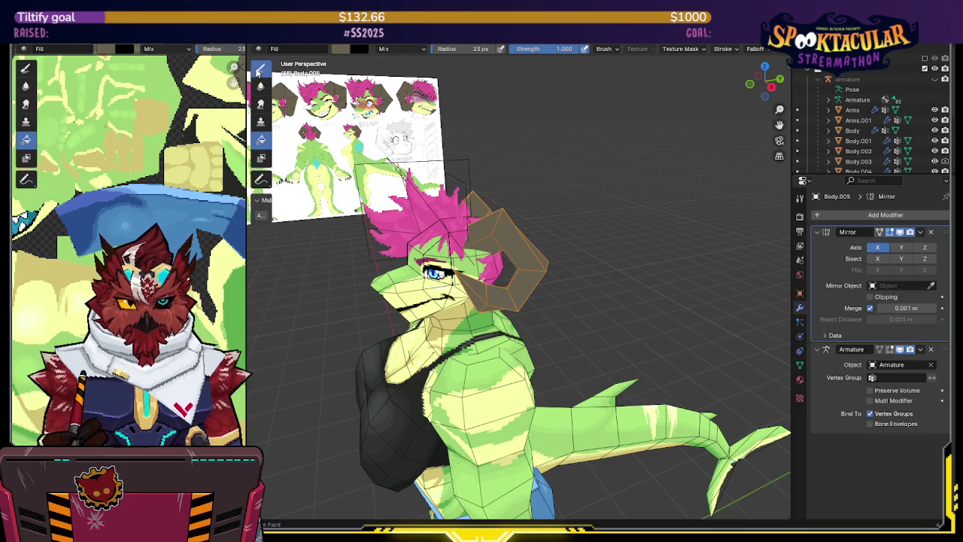
- Sample the horn's brown with TexDraw and darken it to H 0.074, S 0.305, V 0.239
left_click(260, 69)
key("s")
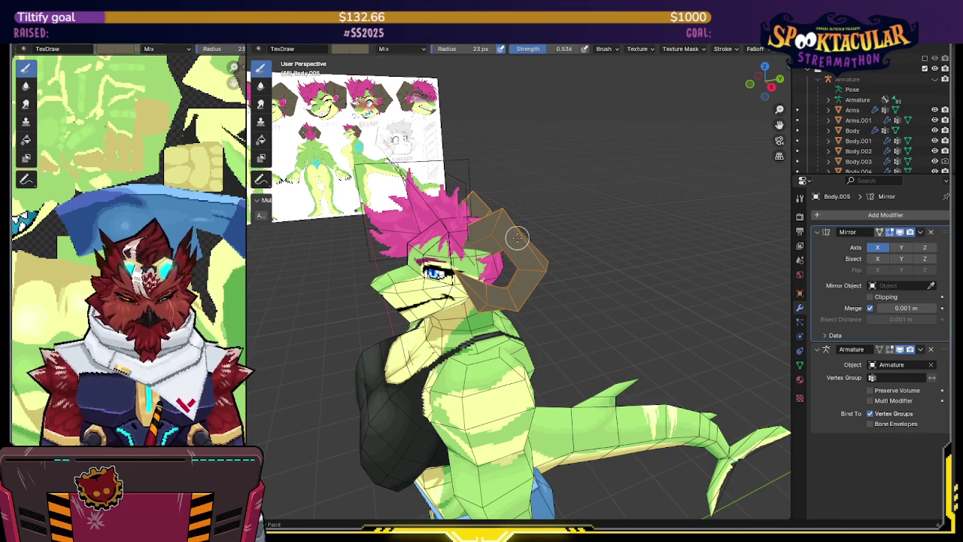
left_click(350, 49)
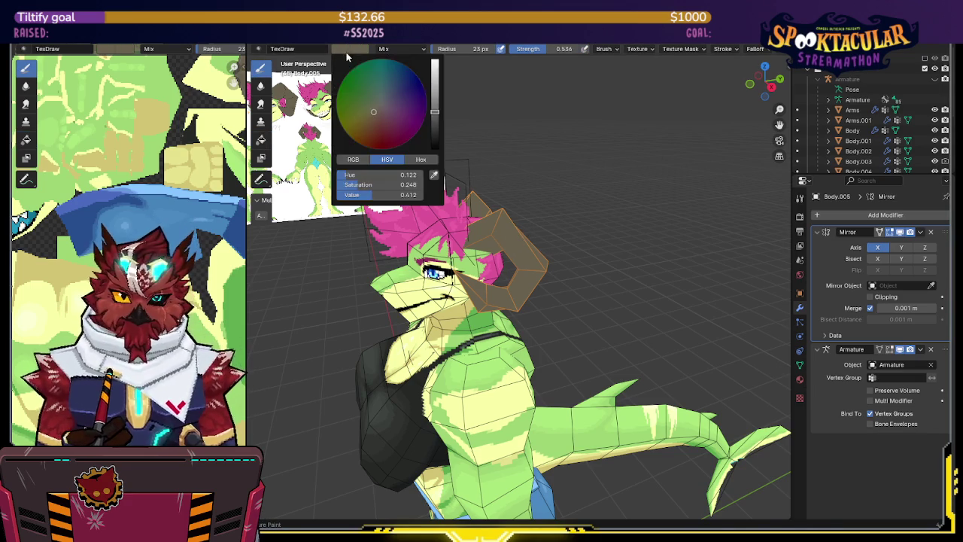
left_click(350, 49)
left_click_drag(434, 105, 436, 126)
left_click(375, 118)
left_click(437, 128)
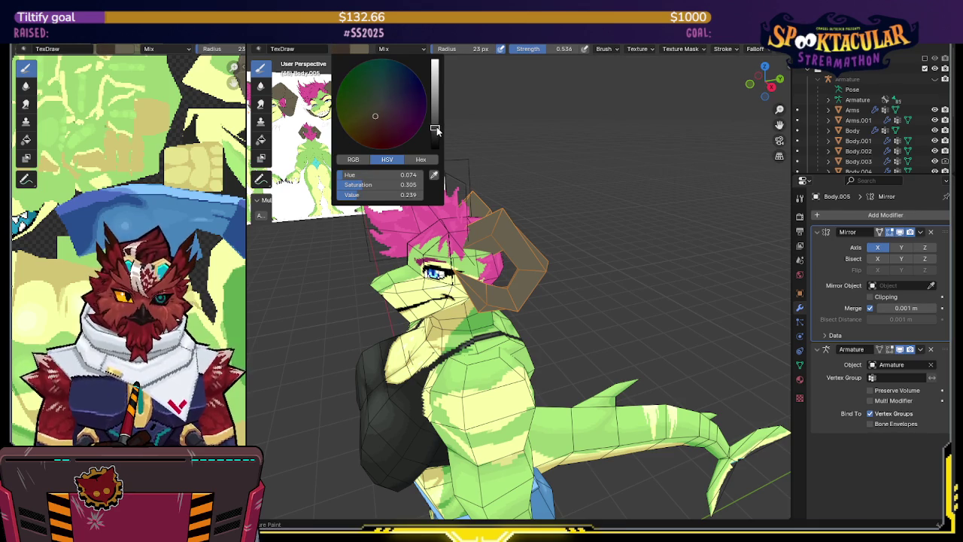
- Set brush strength to 1.000 and isolate the horns in local view
mouse_move(436, 128)
middle_mouse_down()
mouse_move(522, 218)
mouse_move(495, 210)
middle_mouse_up()
scroll(461, 221, "up", 2)
scroll(499, 217, "up", 2)
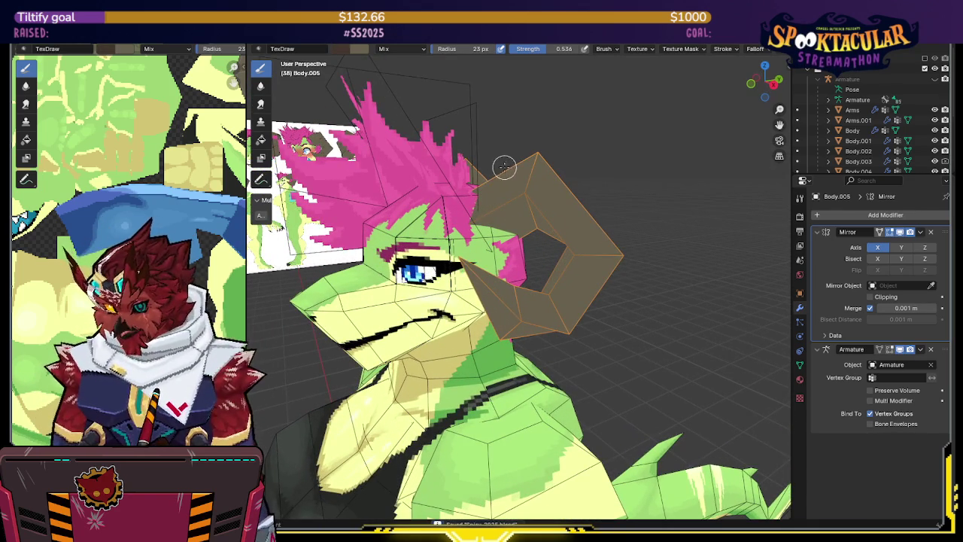
mouse_move(506, 175)
middle_mouse_down()
mouse_move(462, 176)
mouse_move(445, 193)
middle_mouse_up()
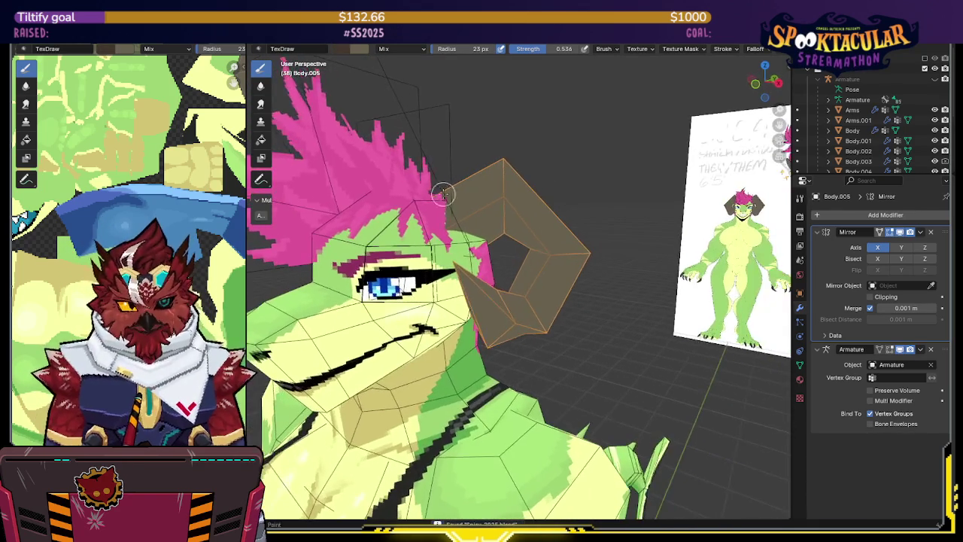
left_click_drag(562, 48, 623, 61)
key("KP_Divide")
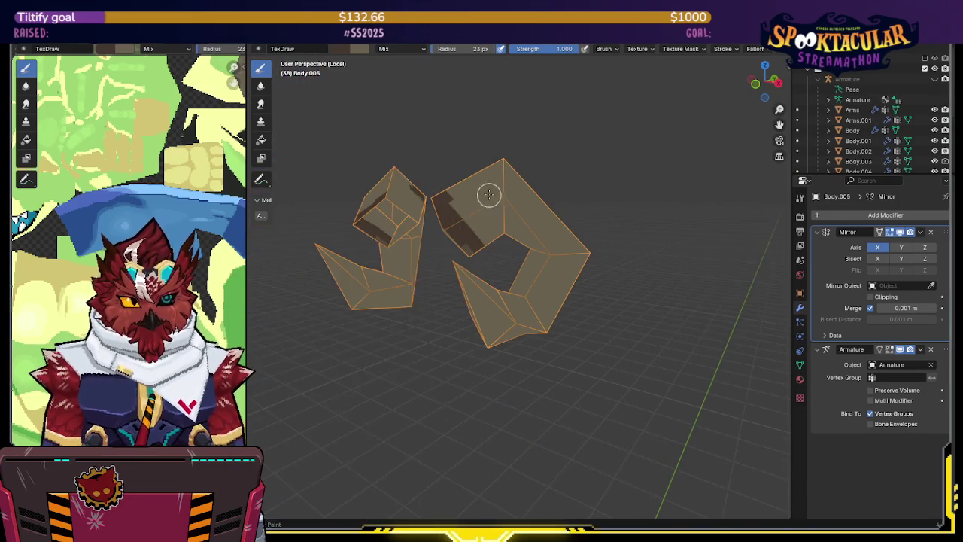
- Paint darker brown across the horn tip in Local view, then return to the full character
mouse_move(475, 231)
middle_mouse_down()
mouse_move(464, 235)
mouse_move(602, 230)
mouse_move(595, 210)
mouse_move(565, 211)
mouse_move(536, 194)
mouse_move(568, 219)
mouse_move(552, 189)
middle_mouse_up()
scroll(426, 249, "up", 3)
key("KP_Divide")
middle_click_drag(527, 220, 548, 170)
key("slash")
mouse_move(549, 170)
left_mouse_down()
mouse_move(556, 163)
mouse_move(524, 211)
left_mouse_up()
middle_click_drag(551, 178, 519, 234)
mouse_move(535, 198)
middle_mouse_down()
mouse_move(520, 181)
mouse_move(501, 180)
mouse_move(537, 183)
mouse_move(531, 218)
mouse_move(550, 198)
middle_mouse_up()
key("slash")
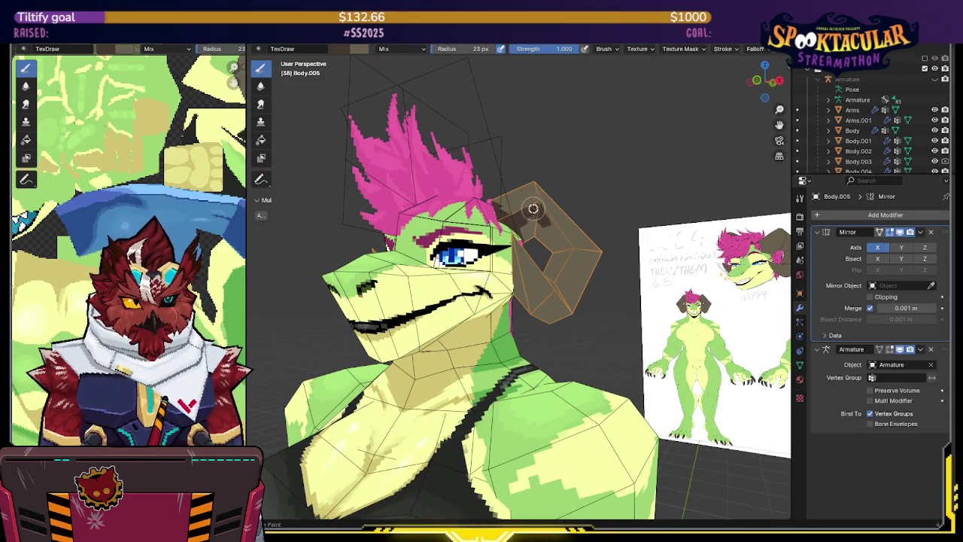
- Paint dark brown strokes along the horn's upper and top edges
middle_click_drag(534, 210, 573, 189)
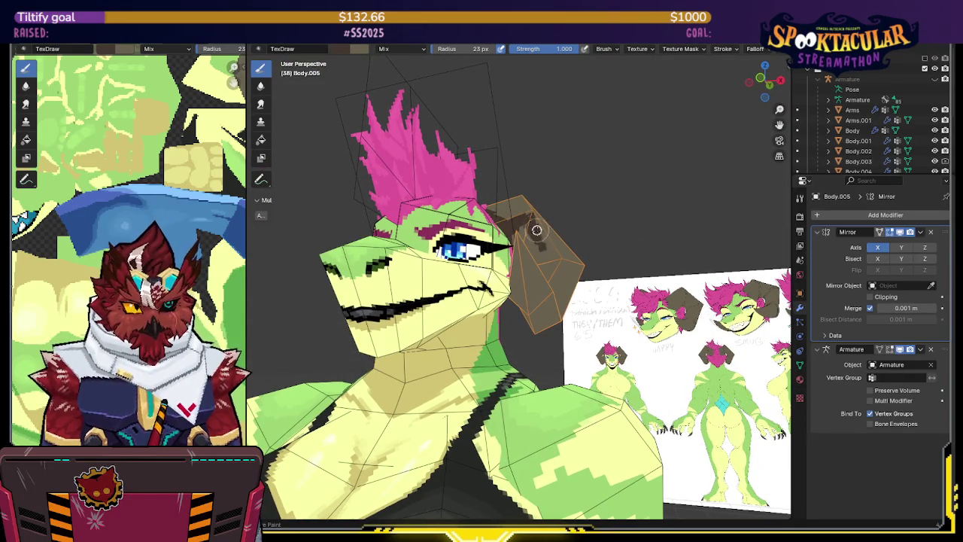
middle_click_drag(541, 239, 566, 194)
scroll(557, 211, "up", 3)
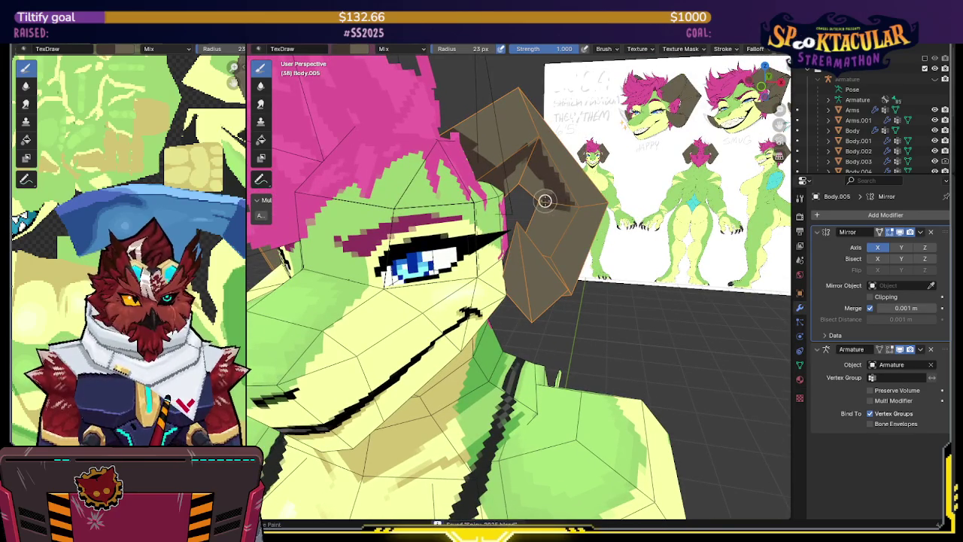
mouse_move(507, 189)
middle_mouse_down()
mouse_move(527, 148)
mouse_move(570, 150)
mouse_move(434, 151)
mouse_move(404, 167)
mouse_move(393, 239)
middle_mouse_up()
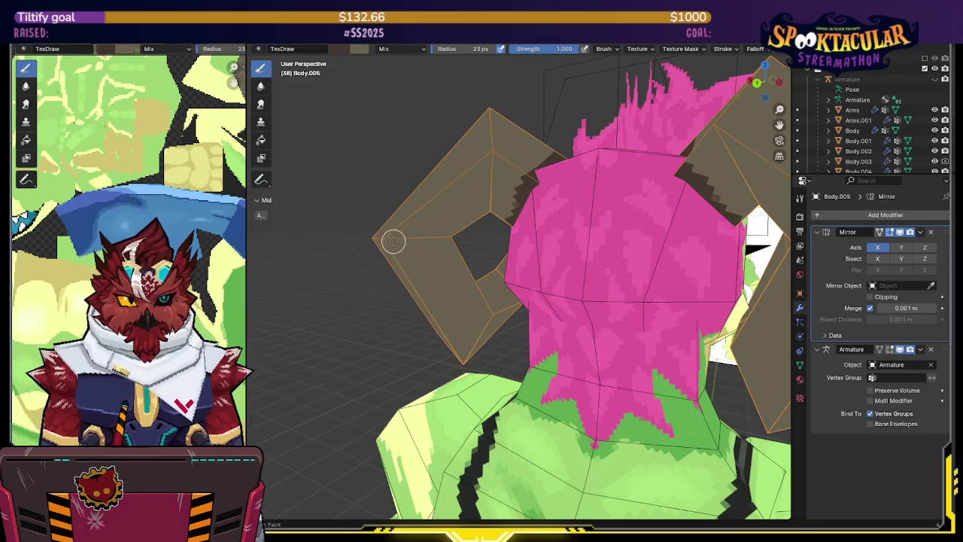
mouse_move(385, 238)
left_mouse_down()
mouse_move(479, 170)
mouse_move(517, 176)
mouse_move(509, 209)
mouse_move(401, 236)
mouse_move(485, 207)
mouse_move(488, 173)
mouse_move(432, 215)
left_mouse_up()
mouse_move(432, 215)
middle_mouse_down()
mouse_move(461, 183)
mouse_move(494, 172)
middle_mouse_up()
left_click_drag(494, 161, 497, 161)
- Check the shading around the head with overlays briefly hidden, then isolate the horns in Local view
mouse_move(497, 178)
middle_mouse_down()
mouse_move(603, 174)
mouse_move(546, 200)
middle_mouse_up()
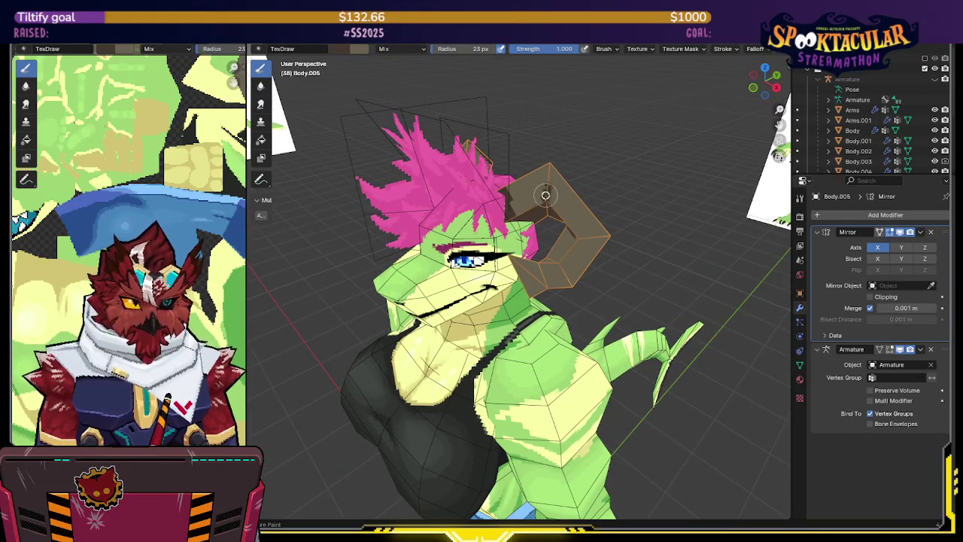
middle_click_drag(563, 161, 543, 174)
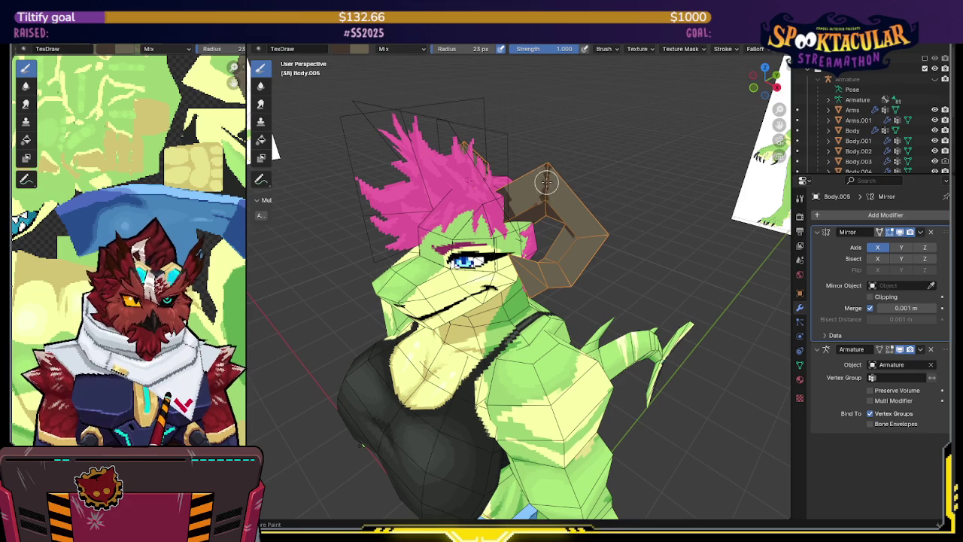
mouse_move(547, 197)
middle_mouse_down()
mouse_move(491, 197)
mouse_move(490, 241)
mouse_move(588, 243)
middle_mouse_up()
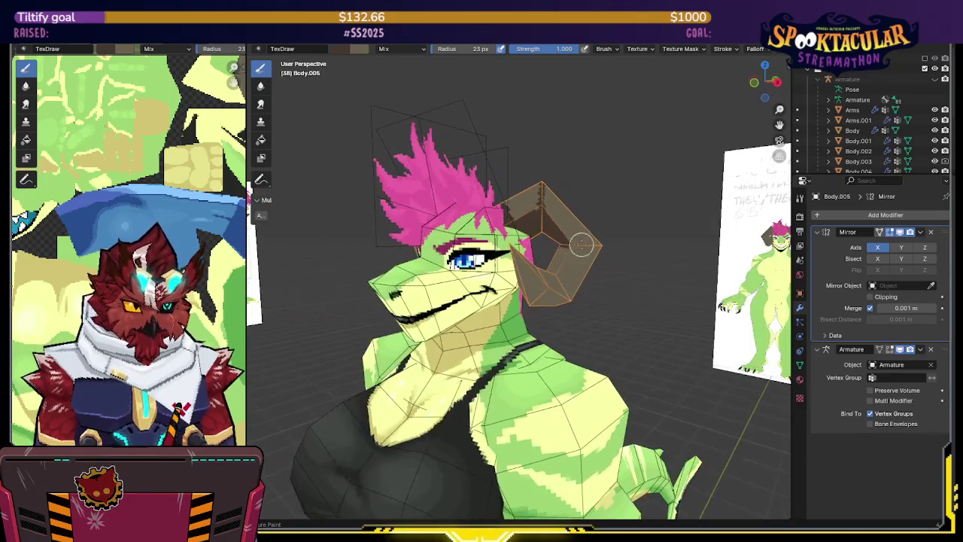
mouse_move(600, 245)
middle_mouse_down()
mouse_move(557, 229)
mouse_move(550, 238)
mouse_move(559, 241)
mouse_move(535, 242)
middle_mouse_up()
key("shift+alt+z")
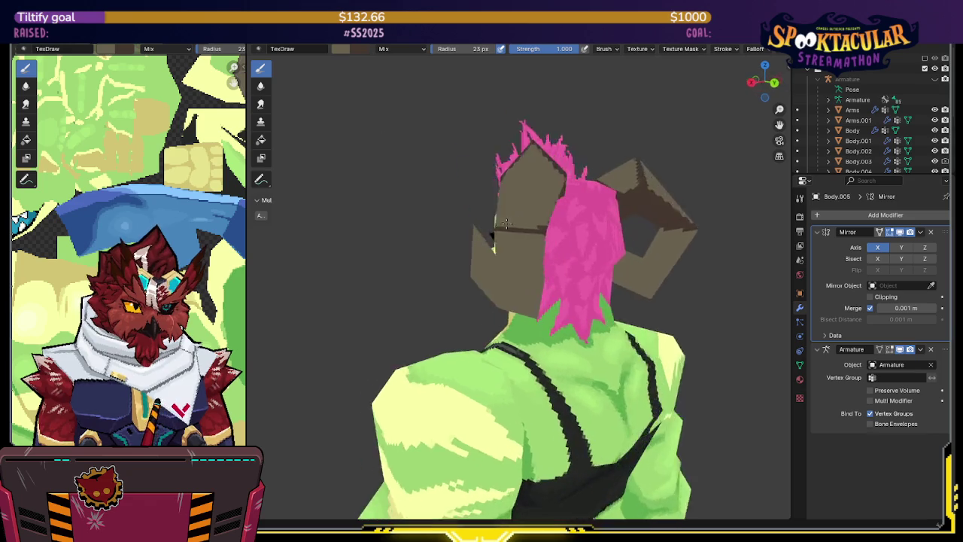
key("shift+alt+z")
mouse_move(536, 242)
middle_mouse_down()
mouse_move(635, 199)
mouse_move(602, 206)
middle_mouse_up()
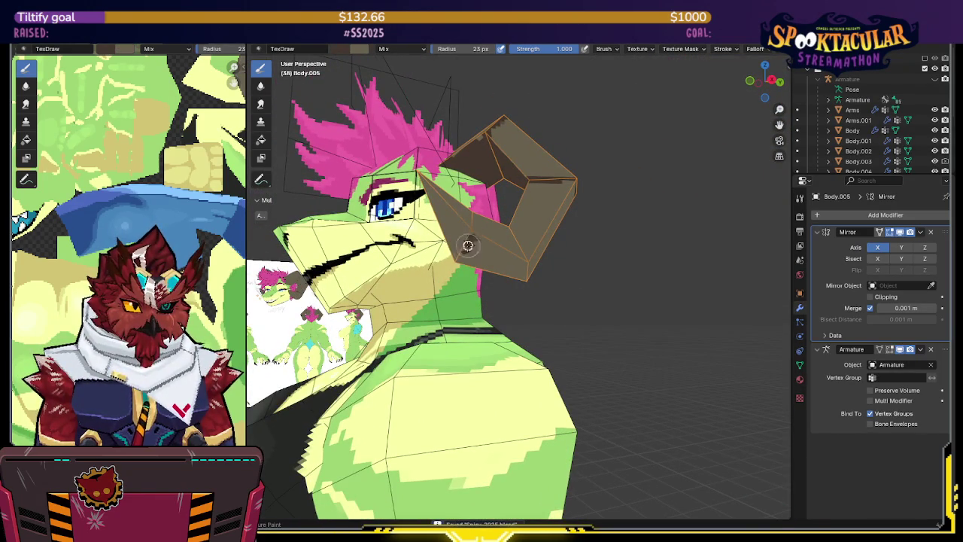
mouse_move(456, 265)
middle_mouse_down()
mouse_move(574, 200)
mouse_move(536, 269)
mouse_move(533, 228)
mouse_move(515, 248)
mouse_move(528, 245)
mouse_move(519, 249)
mouse_move(516, 237)
mouse_move(507, 245)
middle_mouse_up()
key("slash")
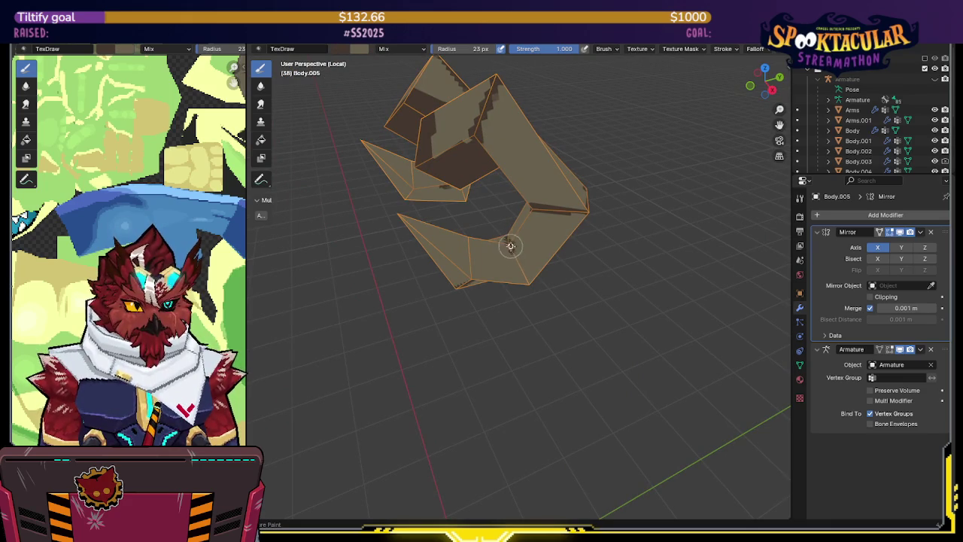
- Show the paint tool settings, collapsing Brush and expanding the Options section
middle_click_drag(518, 263, 510, 240)
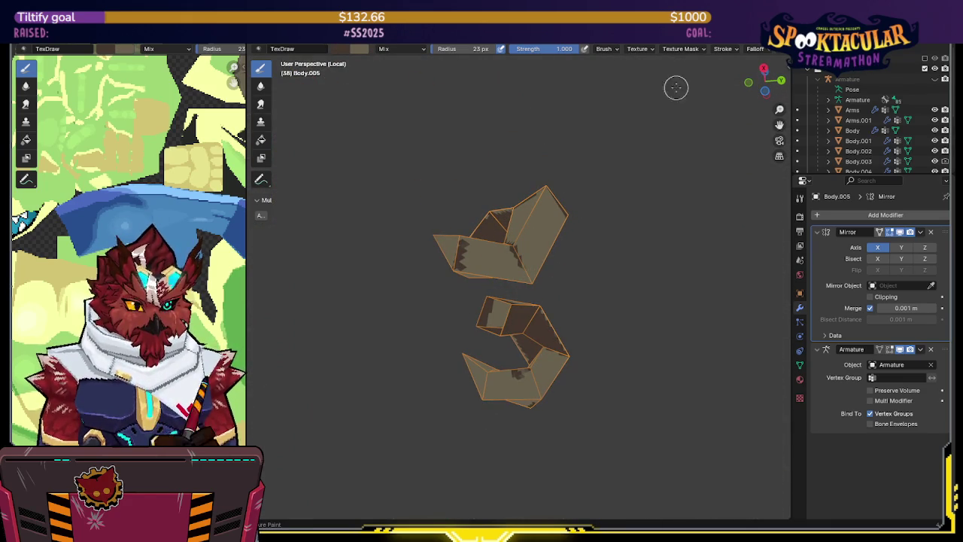
scroll(734, 49, "right", 3)
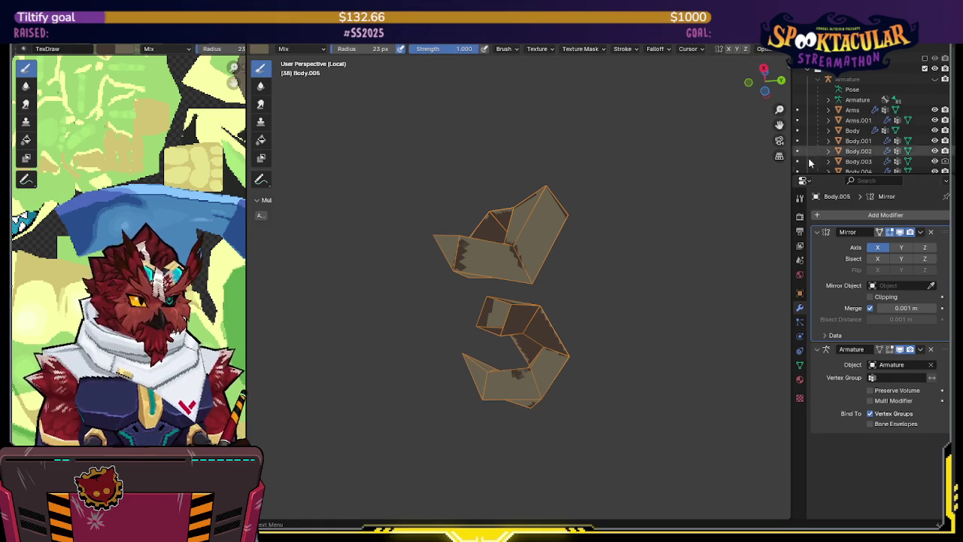
left_click(799, 197)
left_click(819, 232)
left_click(819, 278)
- Turn off the Mirror modifier's viewport display so only one horn remains visible
mouse_move(562, 229)
middle_mouse_down()
mouse_move(466, 248)
mouse_move(479, 305)
mouse_move(531, 252)
mouse_move(537, 209)
mouse_move(515, 236)
middle_mouse_up()
scroll(478, 306, "up", 3)
scroll(478, 305, "down", 3)
mouse_move(504, 288)
middle_mouse_down()
mouse_move(518, 236)
mouse_move(529, 258)
middle_mouse_up()
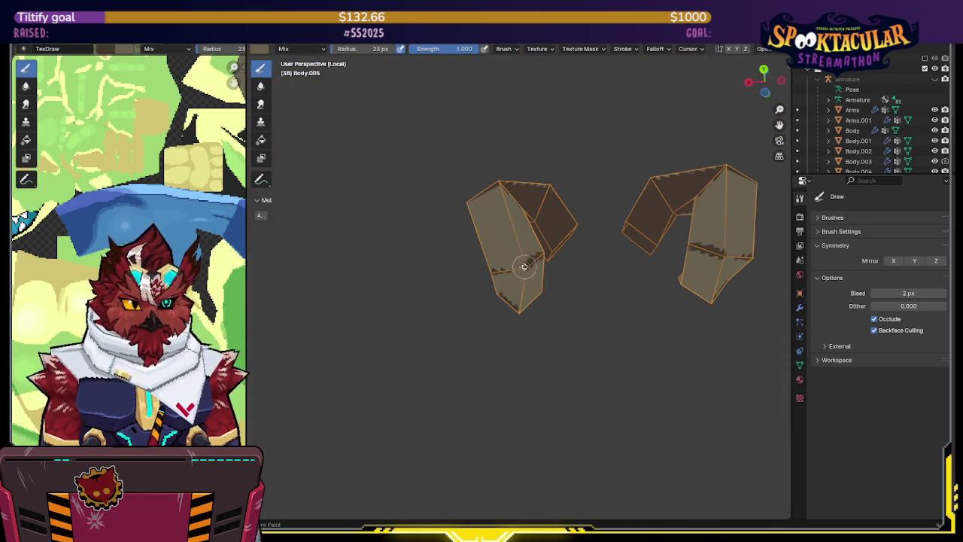
mouse_move(518, 268)
middle_mouse_down()
mouse_move(666, 319)
mouse_move(467, 251)
mouse_move(460, 219)
mouse_move(460, 241)
mouse_move(468, 215)
middle_mouse_up()
mouse_move(456, 258)
middle_mouse_down()
mouse_move(484, 211)
mouse_move(459, 259)
middle_mouse_up()
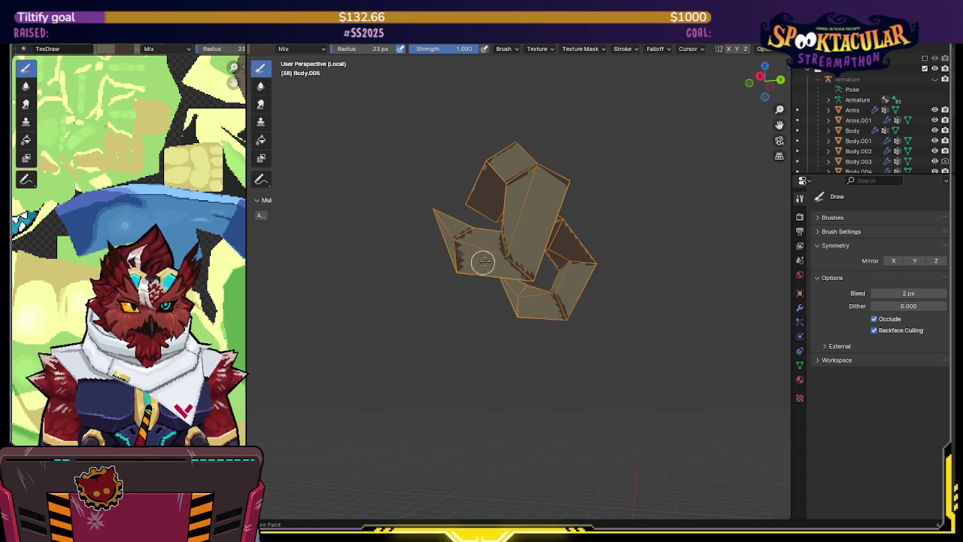
left_click(800, 307)
left_click(899, 232)
mouse_move(427, 216)
middle_mouse_down()
mouse_move(457, 224)
mouse_move(464, 211)
mouse_move(512, 204)
mouse_move(616, 202)
mouse_move(559, 222)
mouse_move(584, 212)
middle_mouse_up()
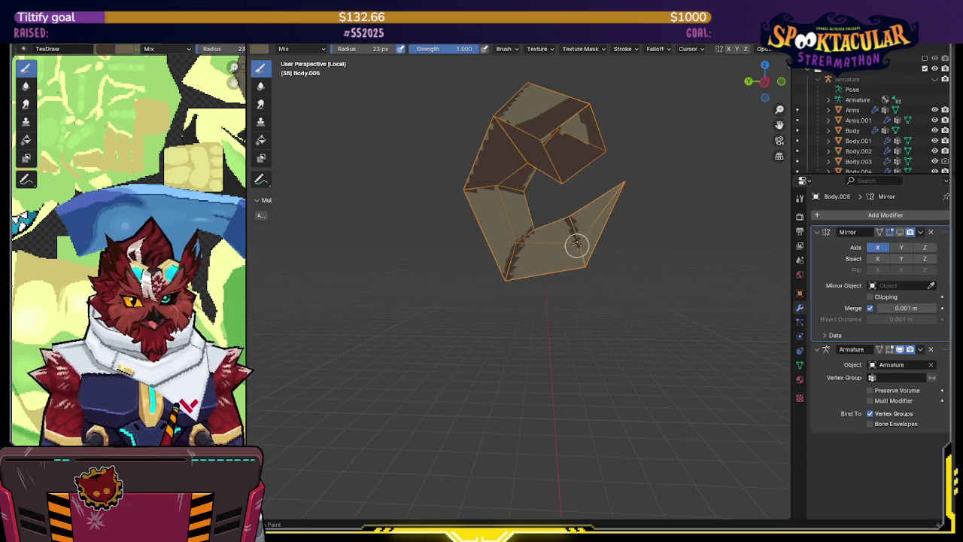
- Paint a dark jagged stroke along the horn's lower face and save the file with Ctrl+S
middle_click_drag(577, 244, 573, 232)
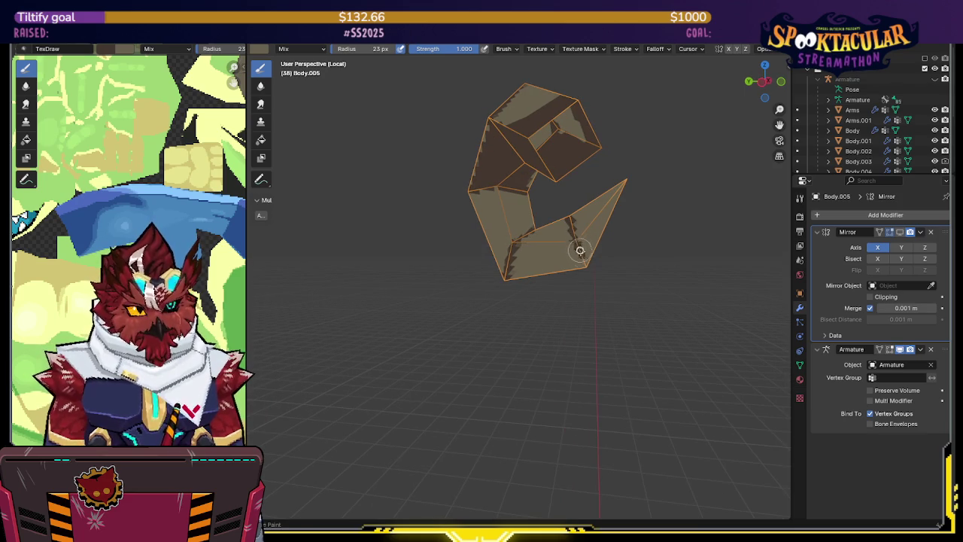
middle_click_drag(588, 273, 580, 243)
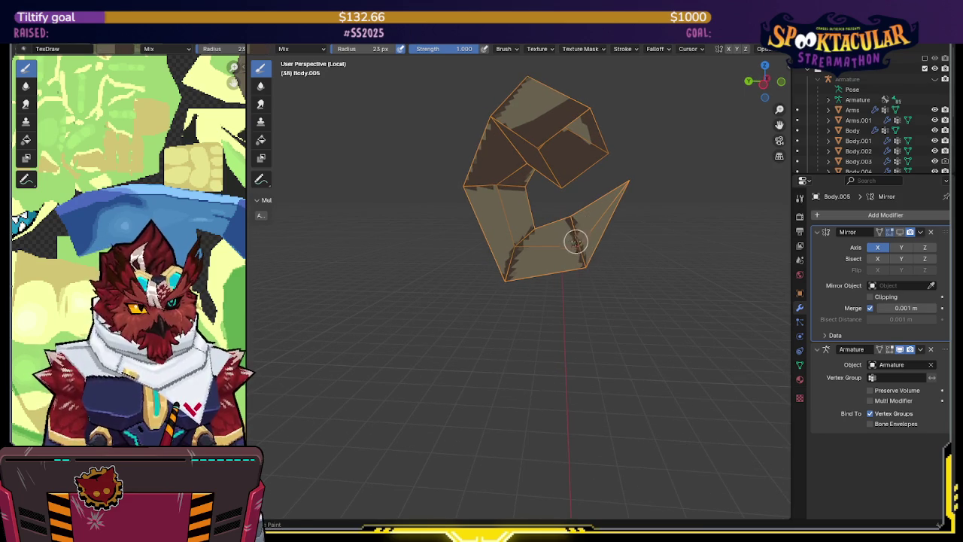
scroll(578, 222, "up", 1)
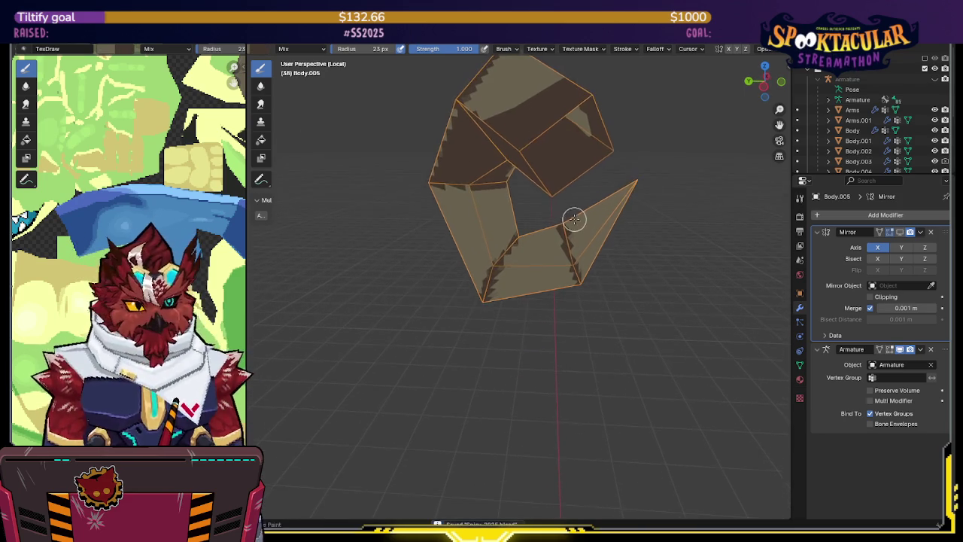
mouse_move(572, 216)
middle_mouse_down()
mouse_move(546, 260)
mouse_move(562, 232)
mouse_move(421, 284)
mouse_move(451, 258)
middle_mouse_up()
scroll(445, 241, "up", 2)
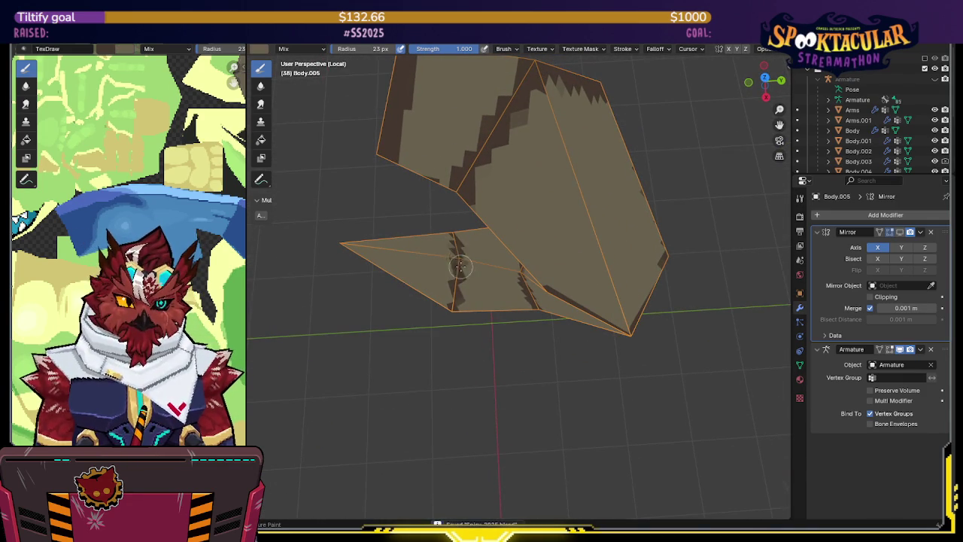
mouse_move(458, 269)
middle_mouse_down()
mouse_move(617, 154)
mouse_move(605, 163)
mouse_move(436, 145)
mouse_move(592, 161)
mouse_move(654, 132)
mouse_move(549, 174)
mouse_move(565, 230)
middle_mouse_up()
key("ctrl+s")
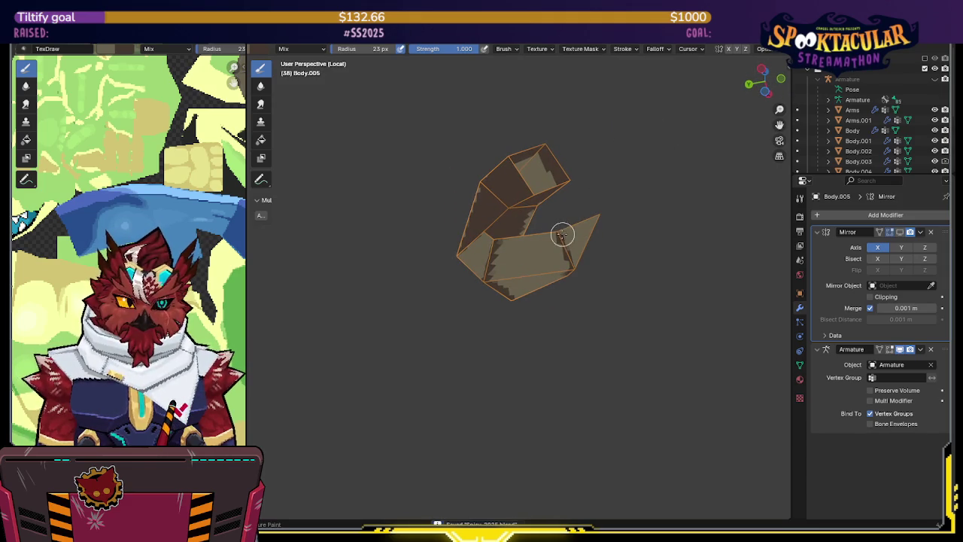
mouse_move(538, 240)
left_mouse_down()
mouse_move(510, 246)
mouse_move(518, 249)
mouse_move(499, 274)
left_mouse_up()
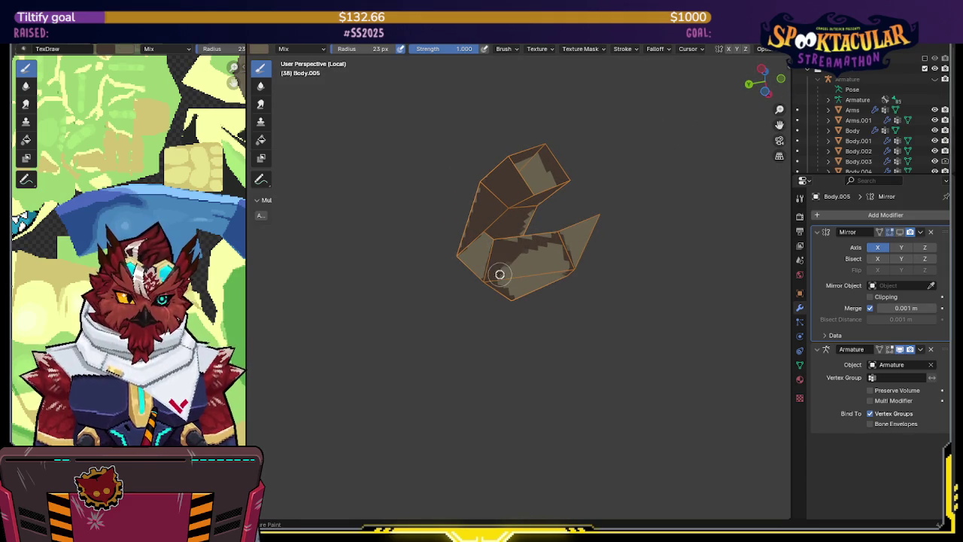
key("ctrl+s")
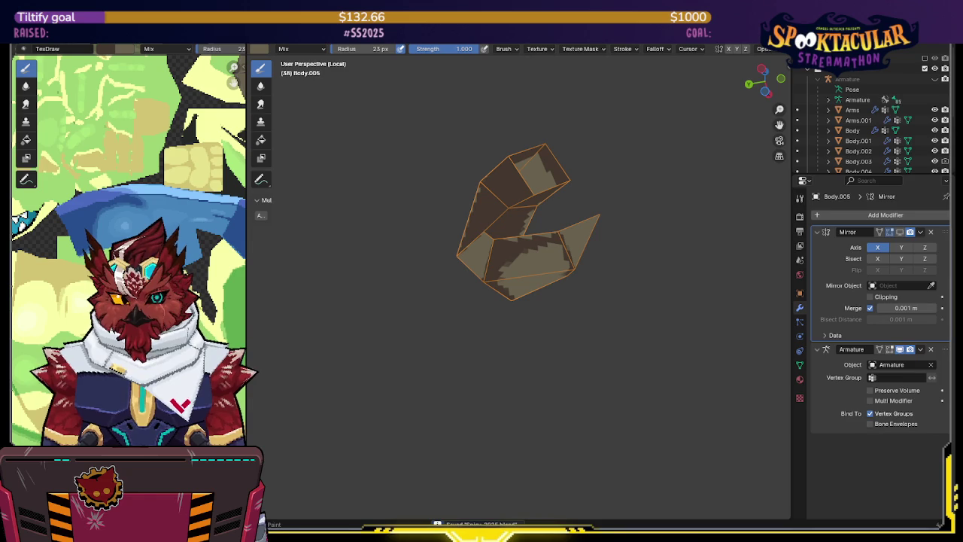
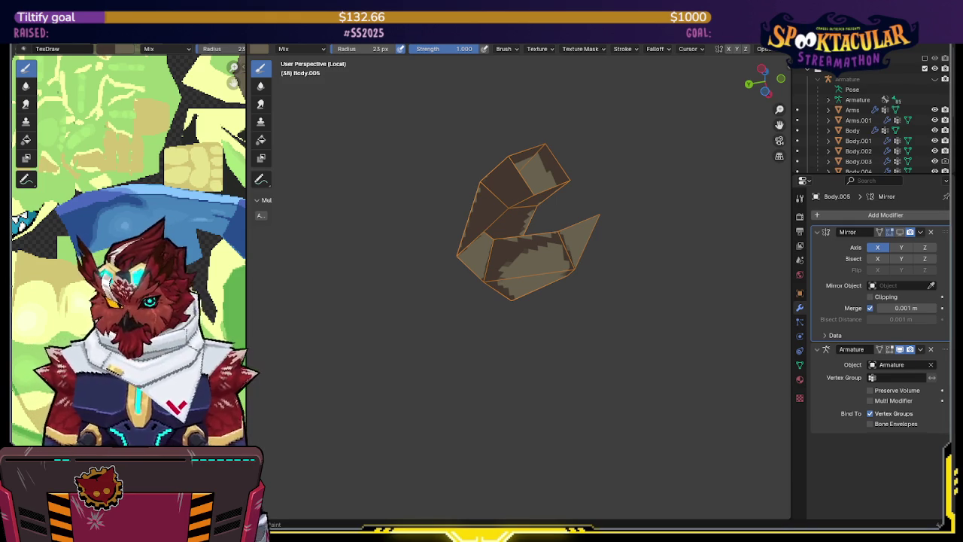
- Paint dark brown stepped shading up the horn's upper faces and down its side face
middle_click_drag(622, 216, 517, 215)
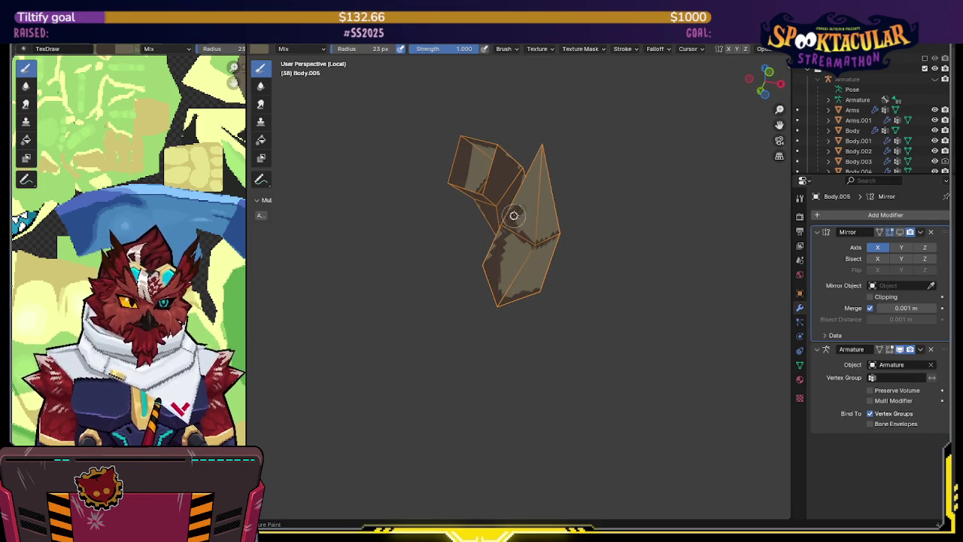
left_click_drag(523, 193, 540, 161)
middle_click_drag(540, 157, 512, 157)
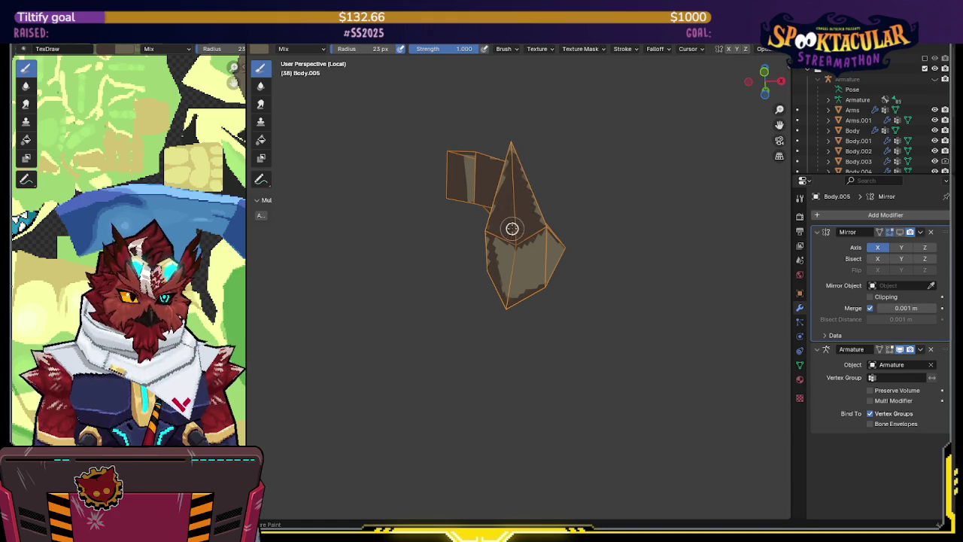
middle_click_drag(499, 255, 499, 236)
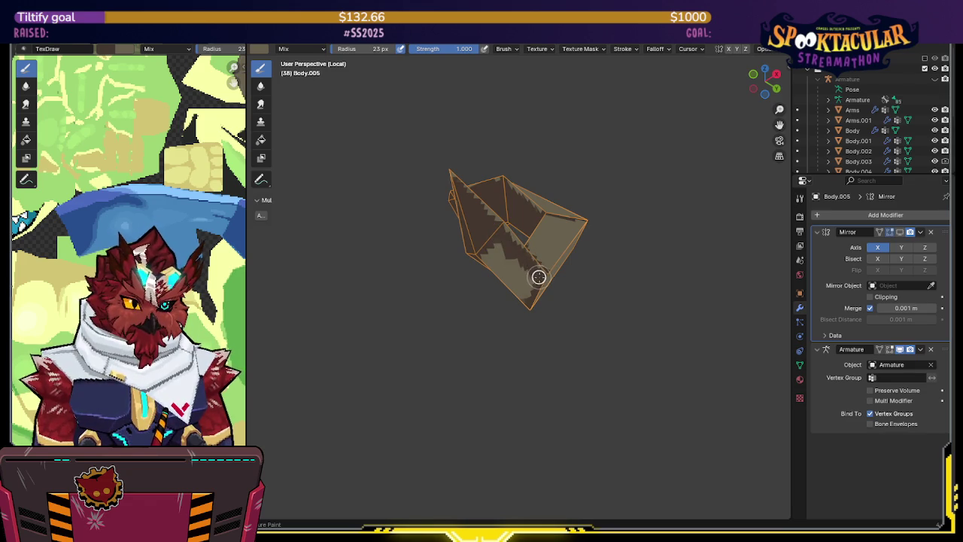
mouse_move(501, 254)
middle_mouse_down()
mouse_move(580, 200)
mouse_move(496, 269)
mouse_move(528, 270)
mouse_move(498, 249)
mouse_move(556, 213)
mouse_move(476, 194)
middle_mouse_up()
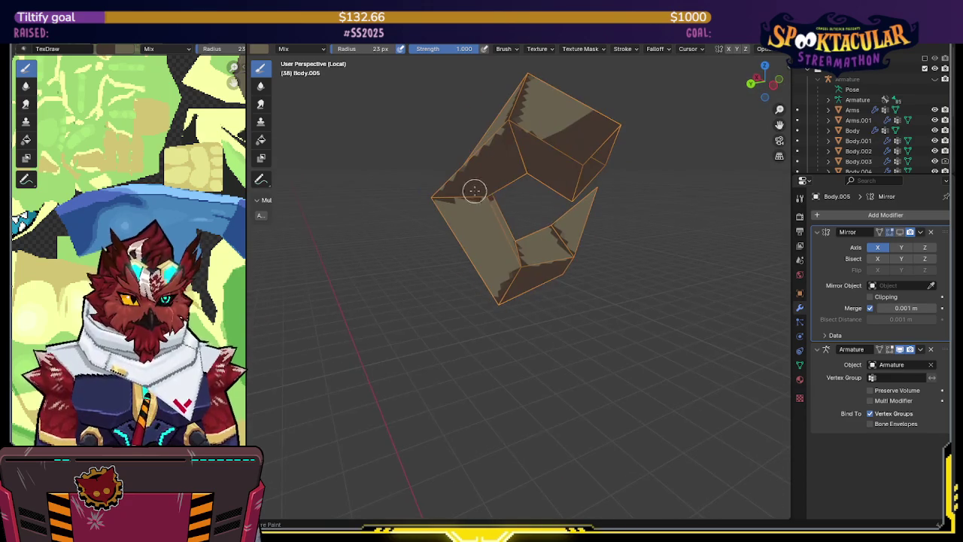
left_click_drag(480, 204, 500, 246)
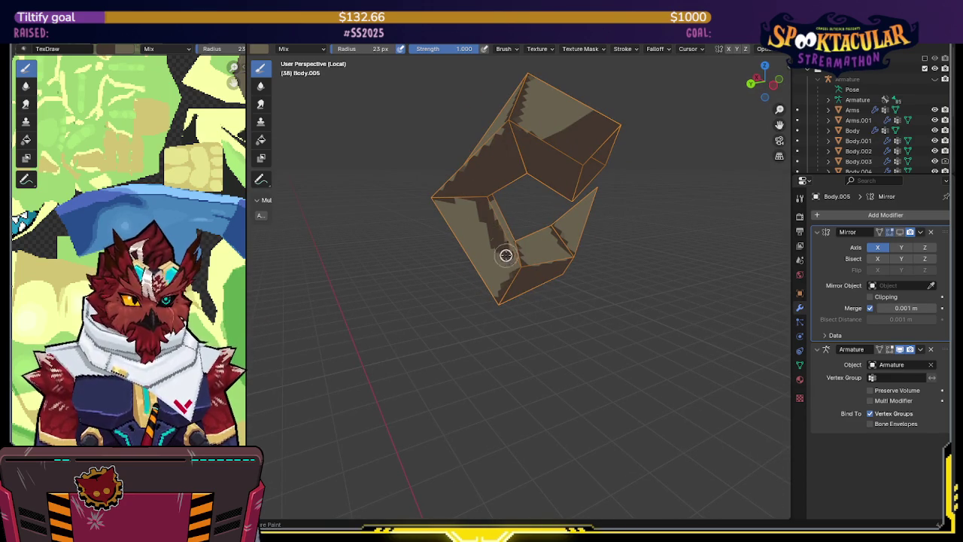
middle_click_drag(516, 272, 540, 180)
mouse_move(532, 193)
left_mouse_down()
mouse_move(523, 276)
mouse_move(552, 281)
left_mouse_up()
middle_click_drag(552, 281, 505, 255)
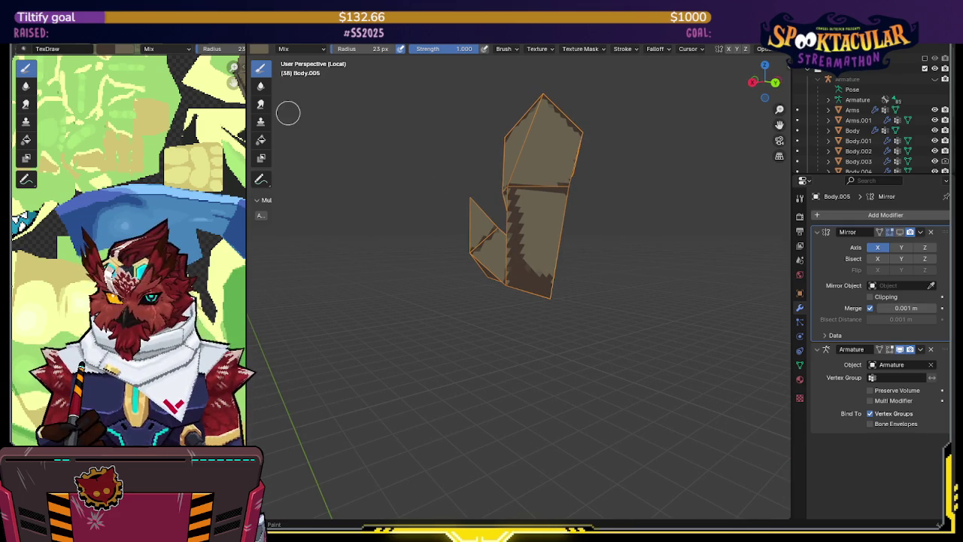
- Paint dark brown shading down the horn's front face and near its base
middle_click_drag(443, 131, 553, 187)
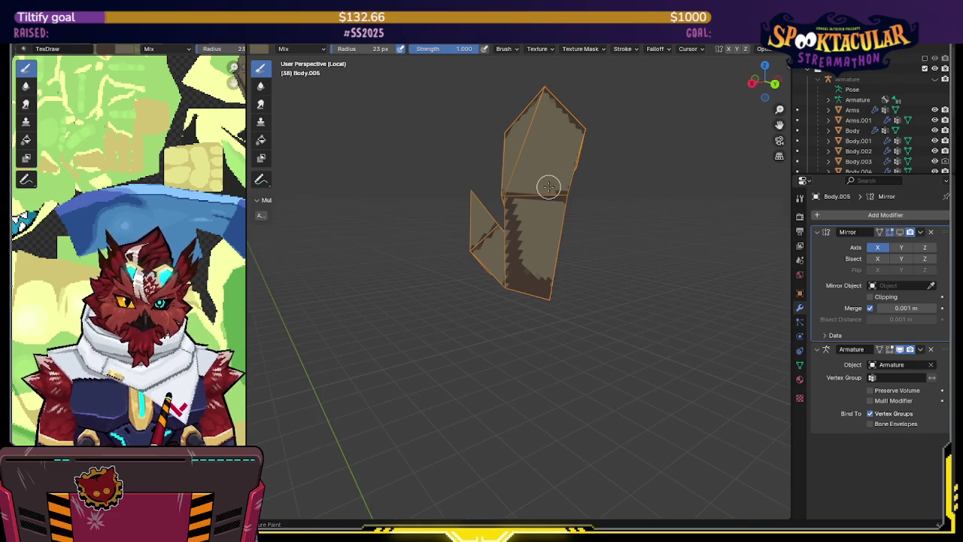
mouse_move(502, 257)
middle_mouse_down()
mouse_move(530, 207)
mouse_move(489, 207)
middle_mouse_up()
mouse_move(485, 203)
left_mouse_down()
mouse_move(503, 206)
mouse_move(532, 276)
mouse_move(520, 288)
mouse_move(507, 269)
left_mouse_up()
middle_click_drag(507, 268, 533, 223)
mouse_move(478, 203)
left_mouse_down()
mouse_move(499, 254)
mouse_move(501, 204)
mouse_move(514, 215)
left_mouse_up()
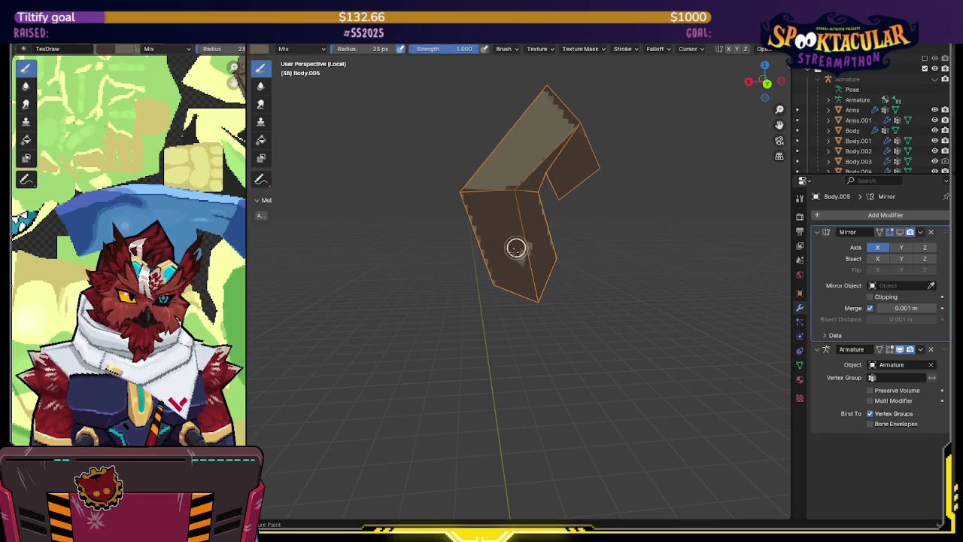
mouse_move(534, 236)
middle_mouse_down()
mouse_move(520, 249)
mouse_move(563, 207)
mouse_move(506, 190)
mouse_move(586, 183)
middle_mouse_up()
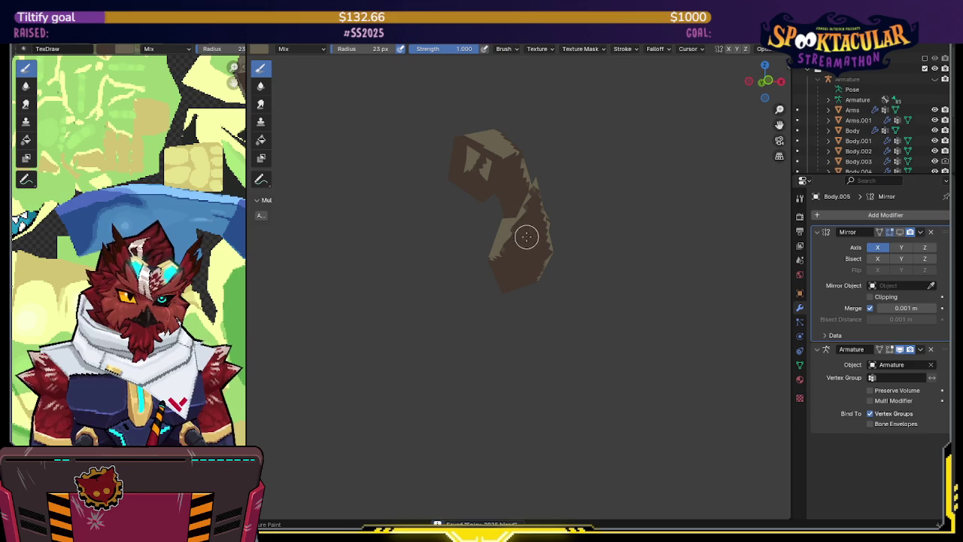
mouse_move(532, 201)
middle_mouse_down()
mouse_move(522, 197)
mouse_move(553, 185)
mouse_move(526, 225)
mouse_move(471, 201)
mouse_move(549, 135)
middle_mouse_up()
- Turn viewport overlays back on and set brush strength to 0.5
key("shift+alt+z")
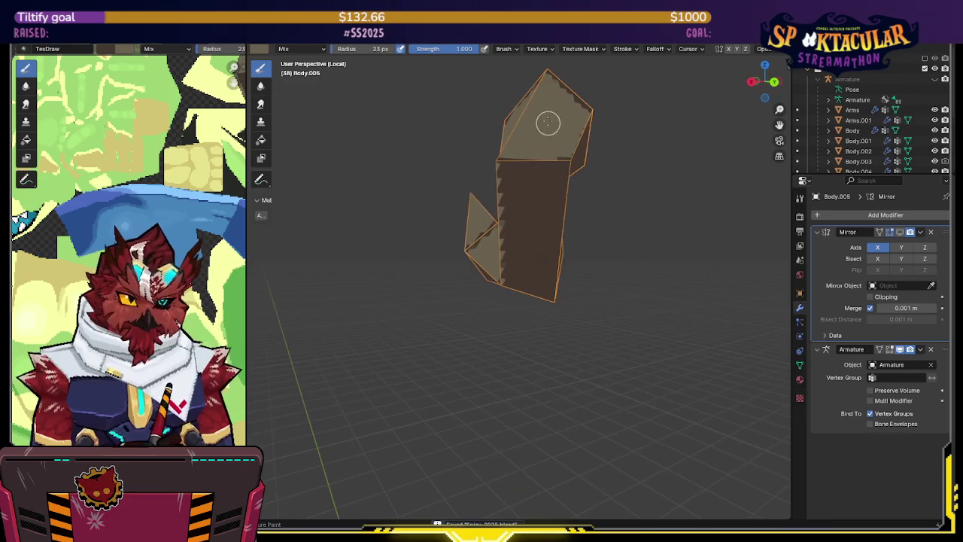
left_click(448, 48)
type("0.5")
key("Return")
- Paint lighter brown zigzag strokes on the horn's front and inner right and left faces
mouse_move(513, 175)
middle_mouse_down()
mouse_move(533, 204)
mouse_move(512, 172)
middle_mouse_up()
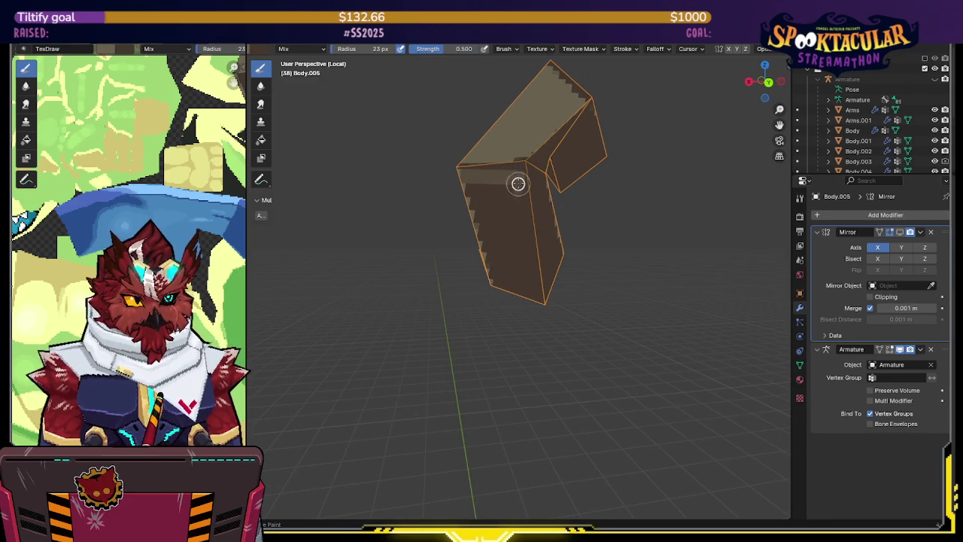
mouse_move(519, 194)
left_mouse_down()
mouse_move(533, 288)
mouse_move(505, 267)
mouse_move(507, 195)
left_mouse_up()
mouse_move(477, 247)
middle_mouse_down()
mouse_move(656, 186)
mouse_move(657, 161)
mouse_move(625, 176)
mouse_move(694, 168)
mouse_move(610, 217)
middle_mouse_up()
mouse_move(567, 228)
left_mouse_down()
mouse_move(579, 254)
mouse_move(572, 221)
mouse_move(617, 170)
left_mouse_up()
middle_click_drag(616, 170, 457, 253)
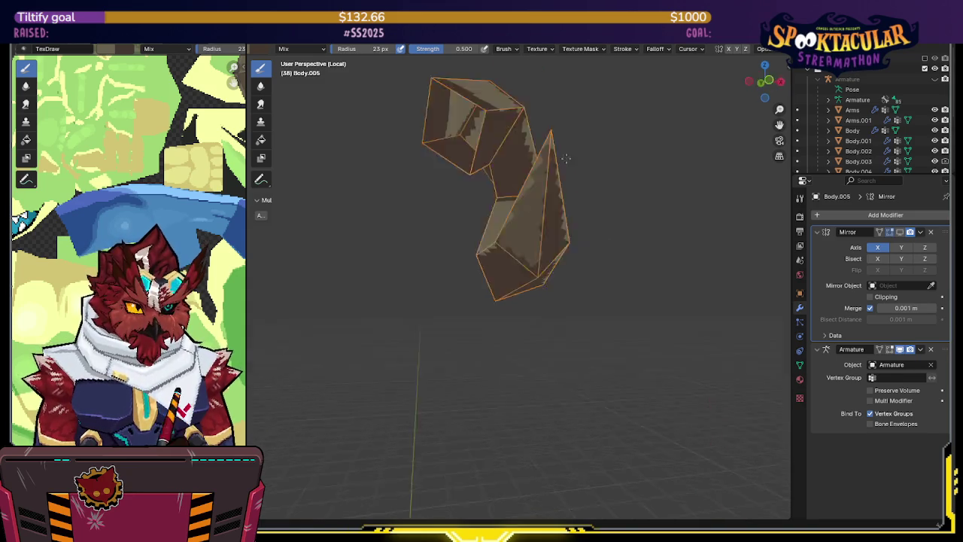
mouse_move(457, 253)
left_mouse_down()
mouse_move(449, 266)
mouse_move(420, 218)
left_mouse_up()
middle_click_drag(396, 168, 441, 172)
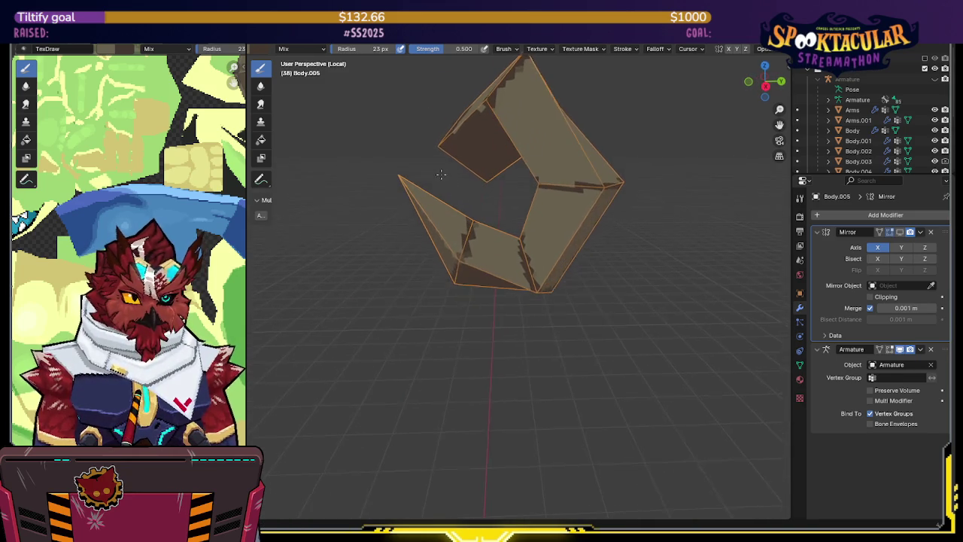
mouse_move(482, 198)
middle_mouse_down()
mouse_move(515, 263)
mouse_move(490, 285)
middle_mouse_up()
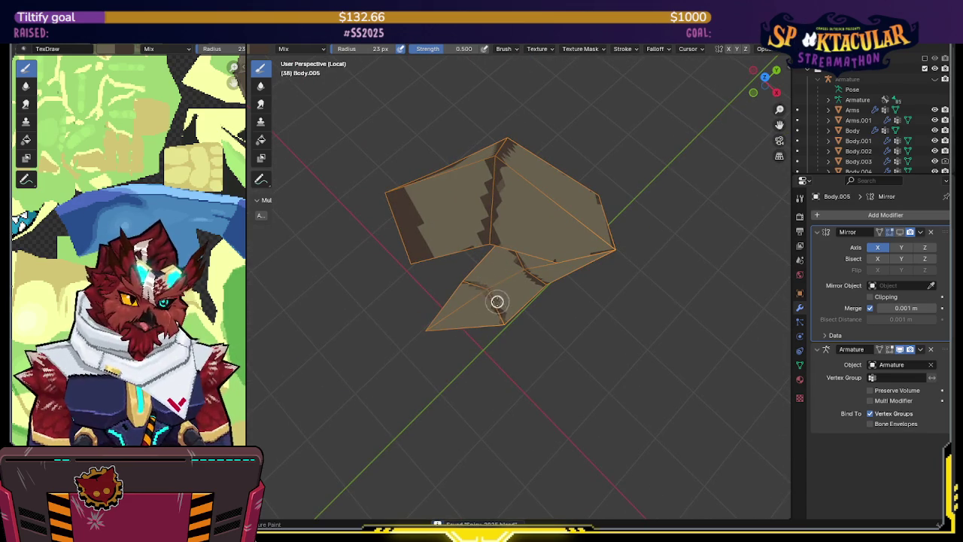
middle_click_drag(527, 260, 512, 251)
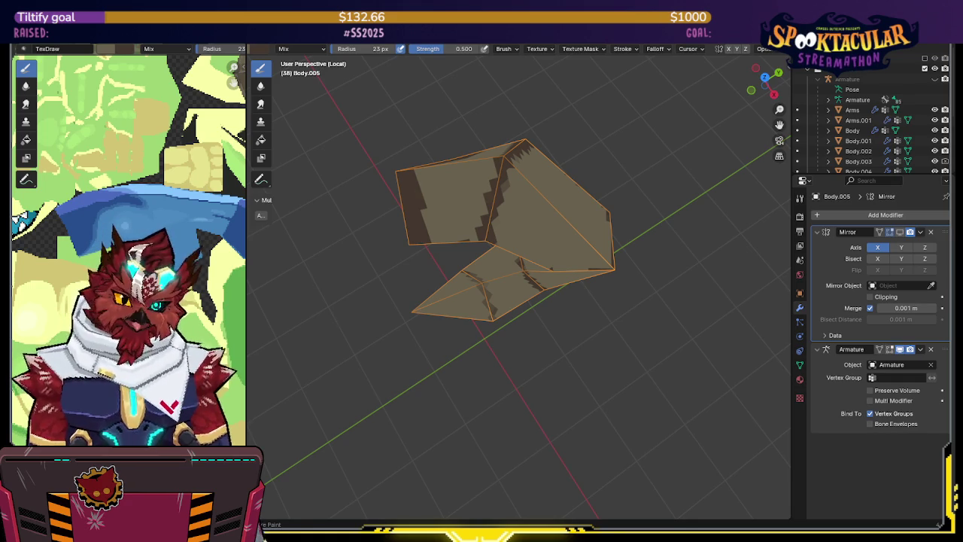
- Inspect the horn's dark brown edge shading from below and all sides, with overlays restored
mouse_move(503, 307)
middle_mouse_down()
mouse_move(539, 249)
mouse_move(527, 232)
mouse_move(528, 256)
middle_mouse_up()
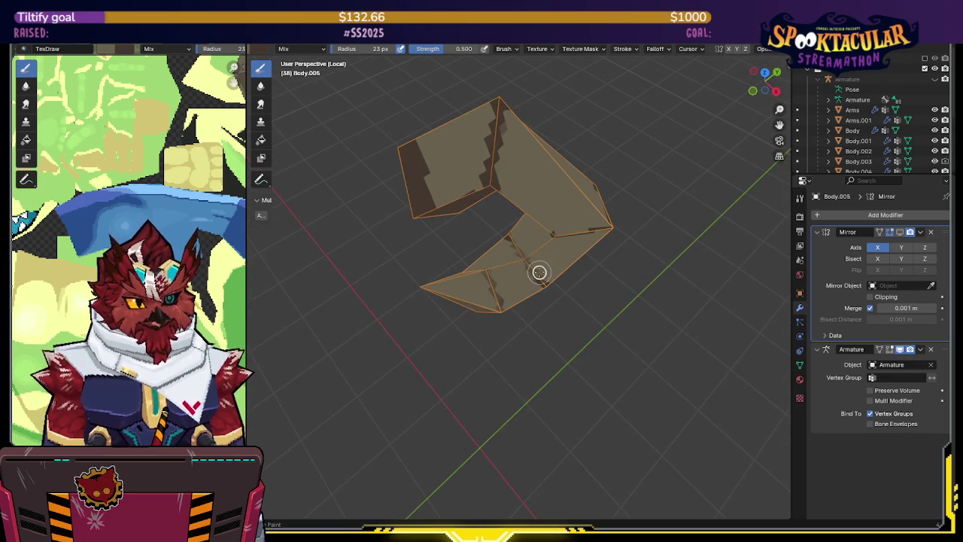
mouse_move(540, 248)
middle_mouse_down()
mouse_move(541, 209)
mouse_move(507, 248)
middle_mouse_up()
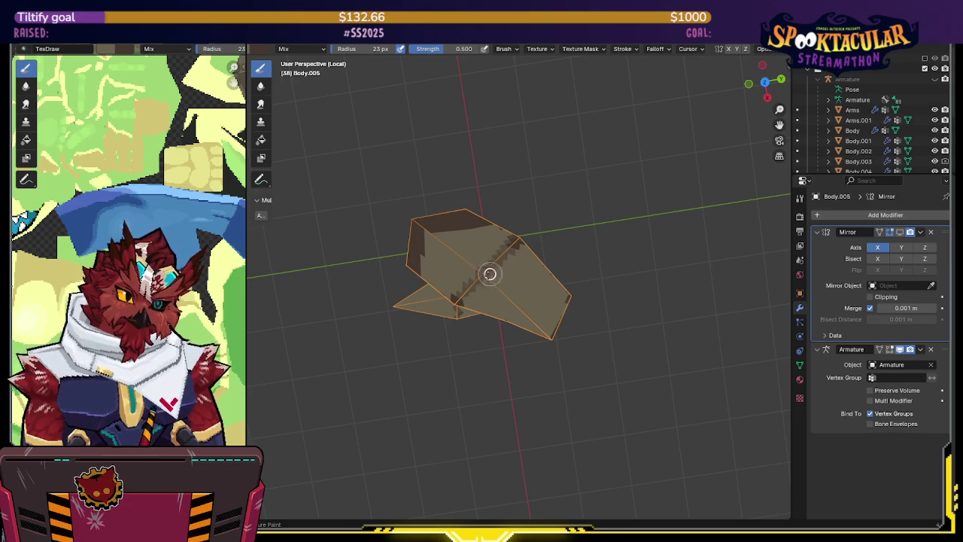
mouse_move(476, 280)
middle_mouse_down()
mouse_move(529, 216)
mouse_move(448, 178)
mouse_move(489, 218)
mouse_move(540, 176)
middle_mouse_up()
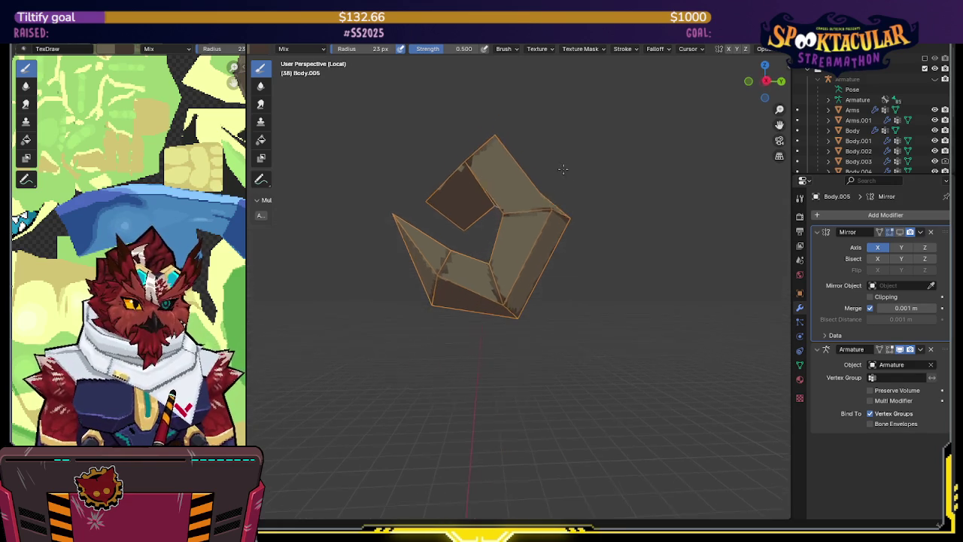
mouse_move(573, 195)
middle_mouse_down()
mouse_move(540, 283)
mouse_move(557, 249)
middle_mouse_up()
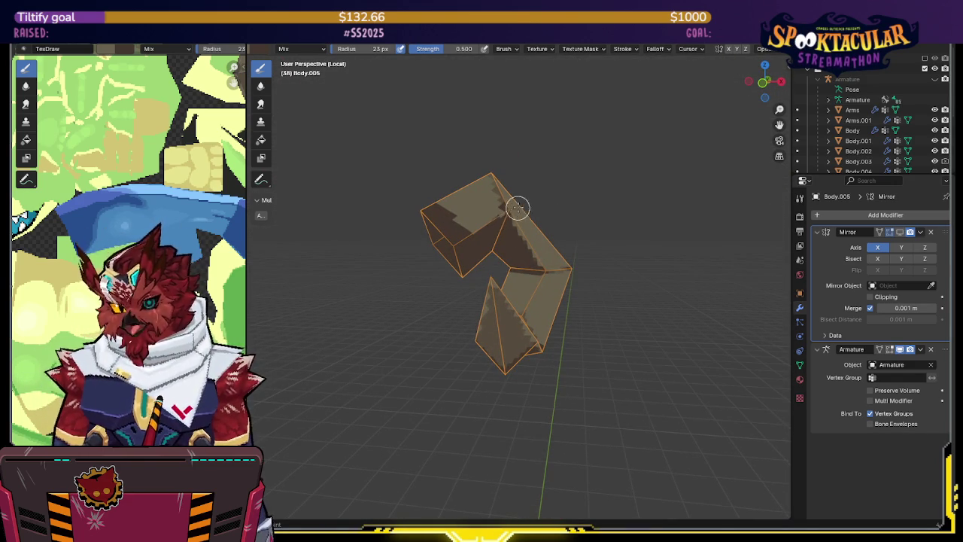
mouse_move(515, 210)
middle_mouse_down()
mouse_move(559, 194)
mouse_move(561, 249)
middle_mouse_up()
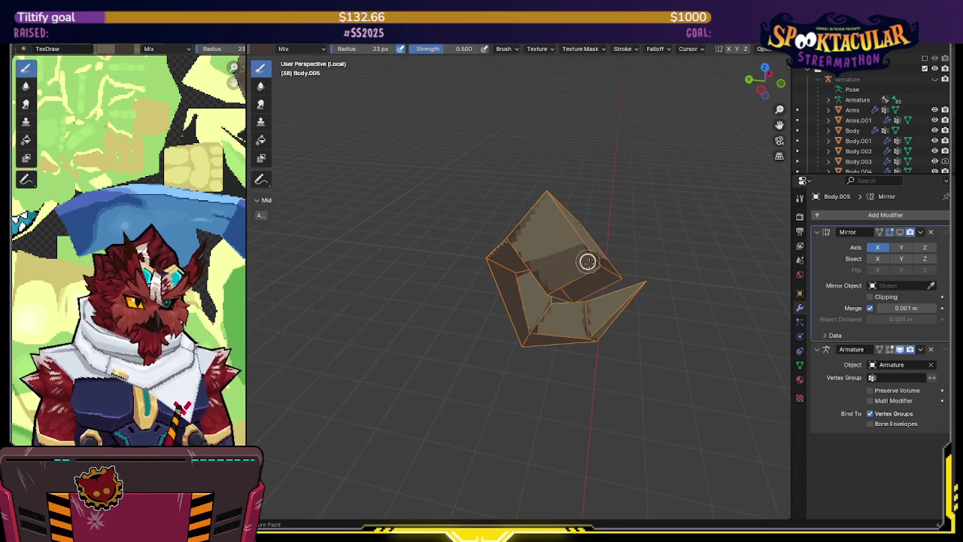
mouse_move(568, 261)
middle_mouse_down()
mouse_move(492, 256)
mouse_move(482, 269)
middle_mouse_up()
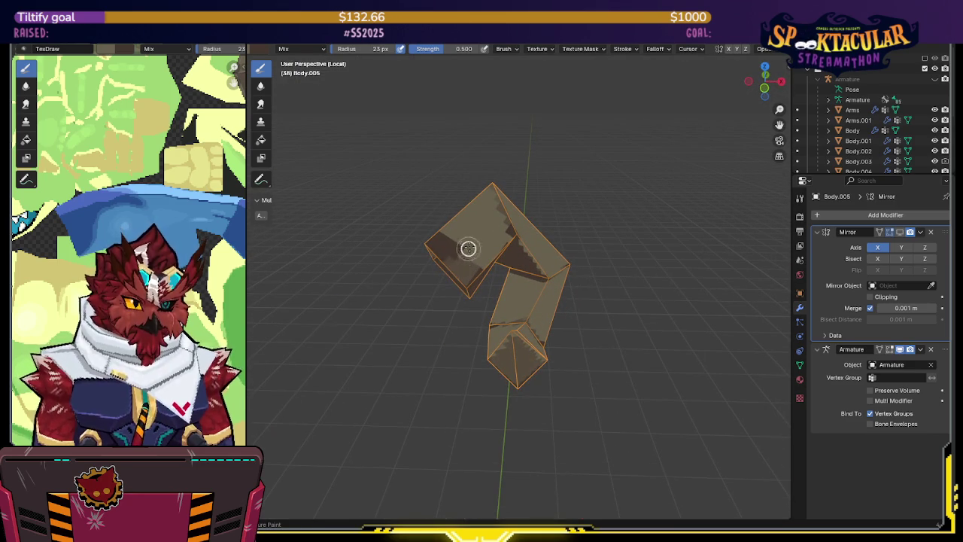
middle_click_drag(451, 233, 535, 281)
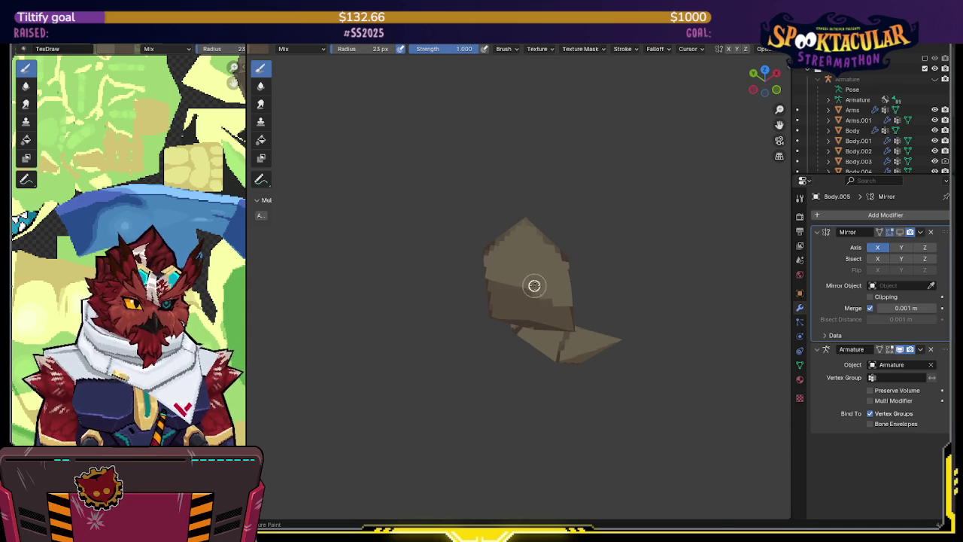
middle_click_drag(544, 274, 525, 301)
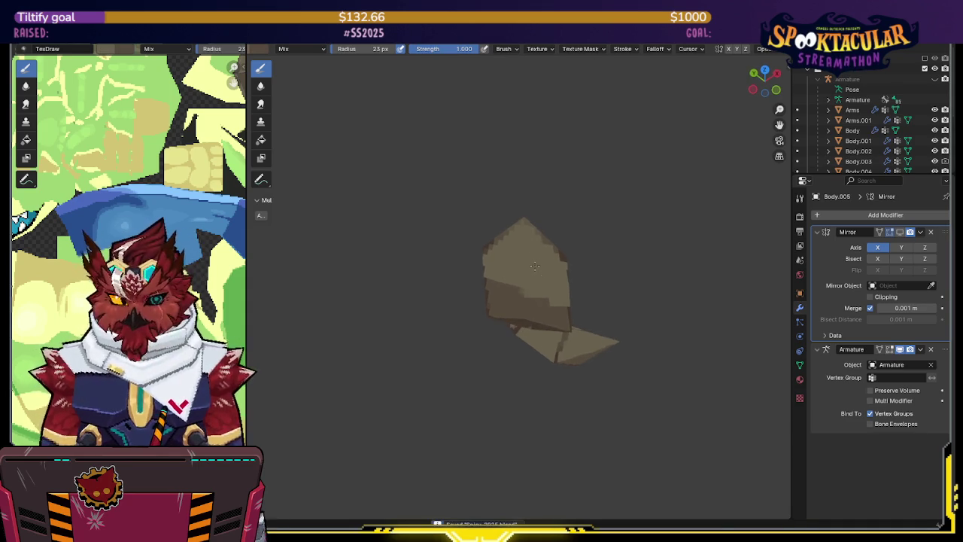
middle_click_drag(530, 266, 518, 211)
key("shift+alt+z")
middle_click_drag(560, 243, 562, 293)
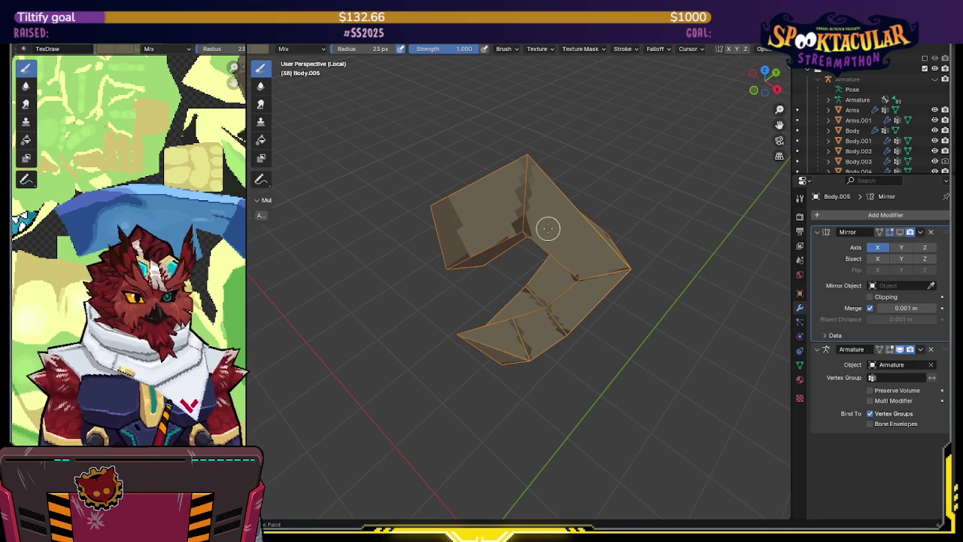
middle_click_drag(569, 203, 474, 210)
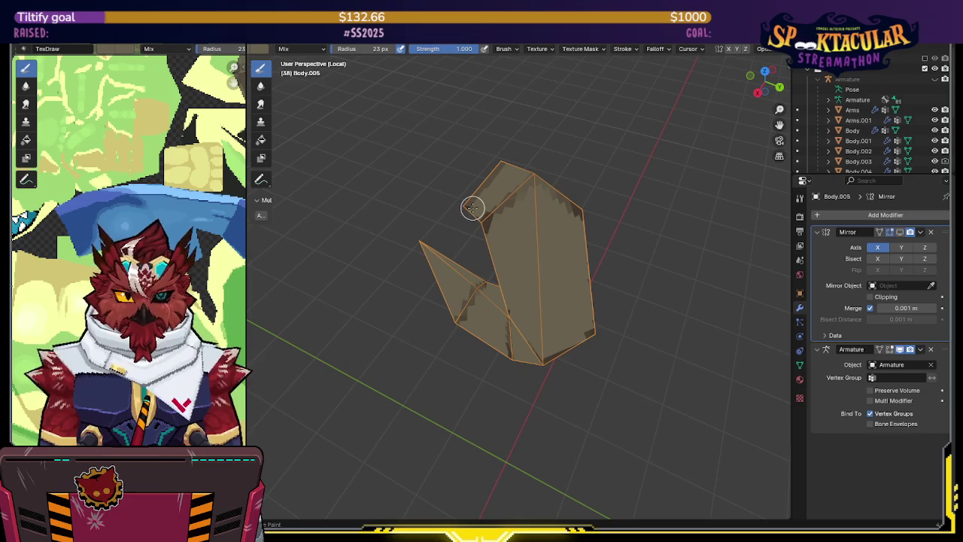
- Raise Value in the colour picker to make the brush a lighter brown
scroll(383, 50, "up", 3)
left_click(341, 50)
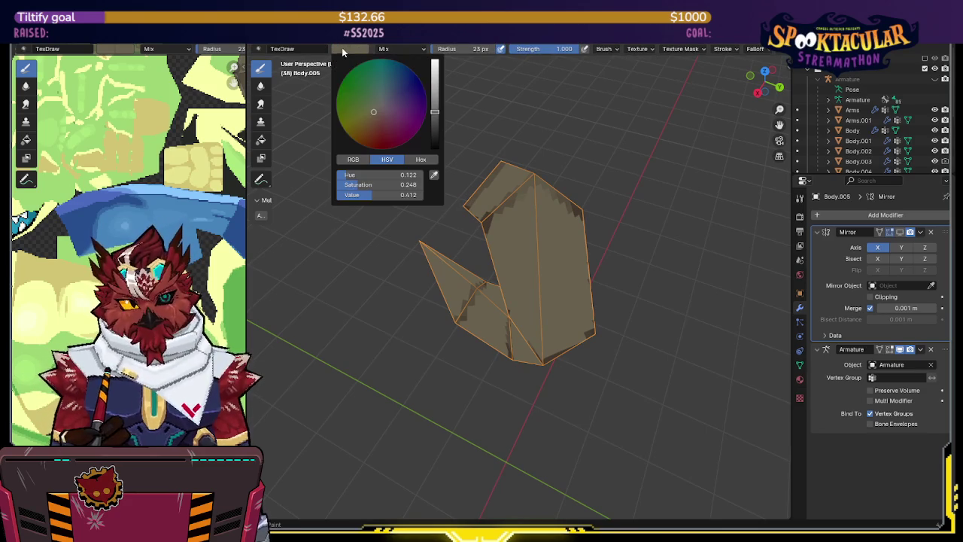
left_click_drag(435, 111, 435, 102)
- Paint a jagged lighter-brown highlight down the horn's front ridge, checking it from several angles
middle_click_drag(477, 138, 539, 229)
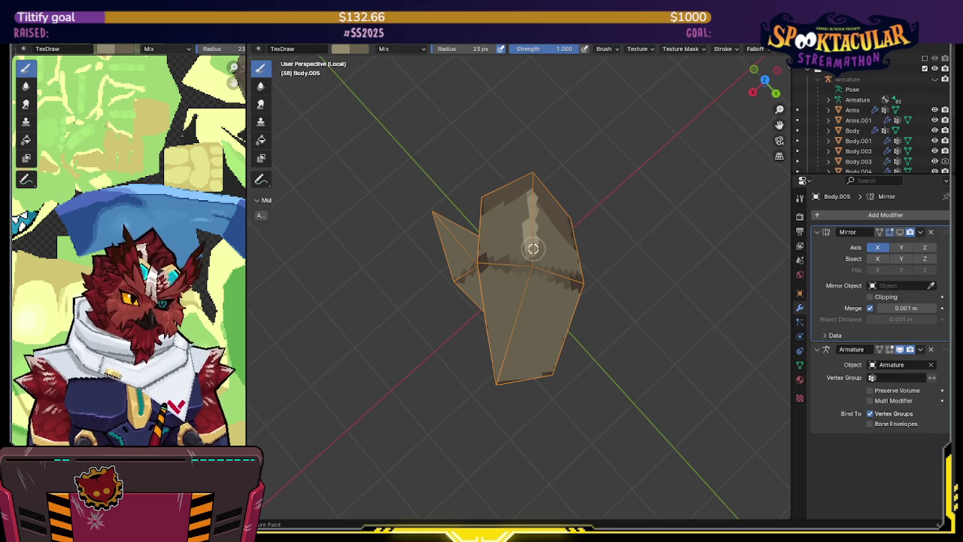
middle_click_drag(531, 279, 539, 253)
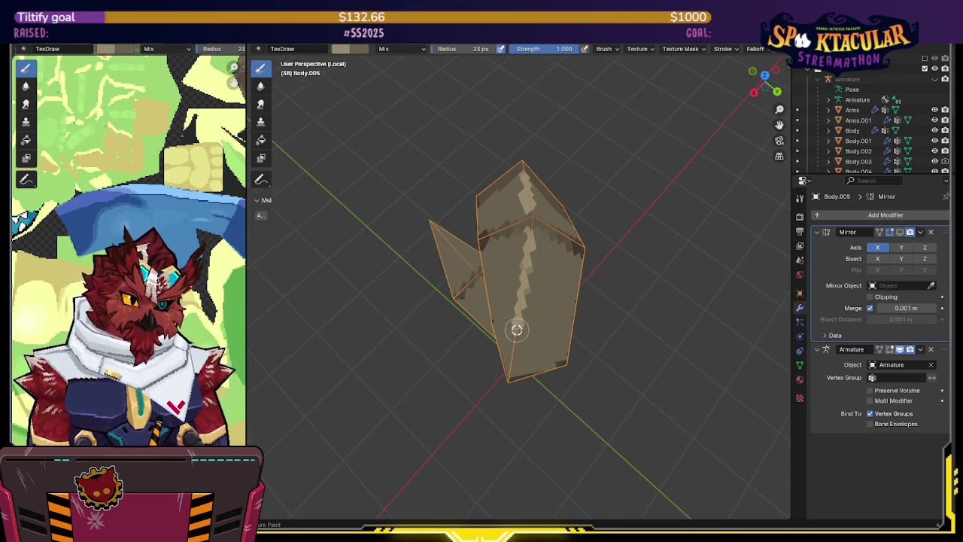
middle_click_drag(516, 317, 568, 235)
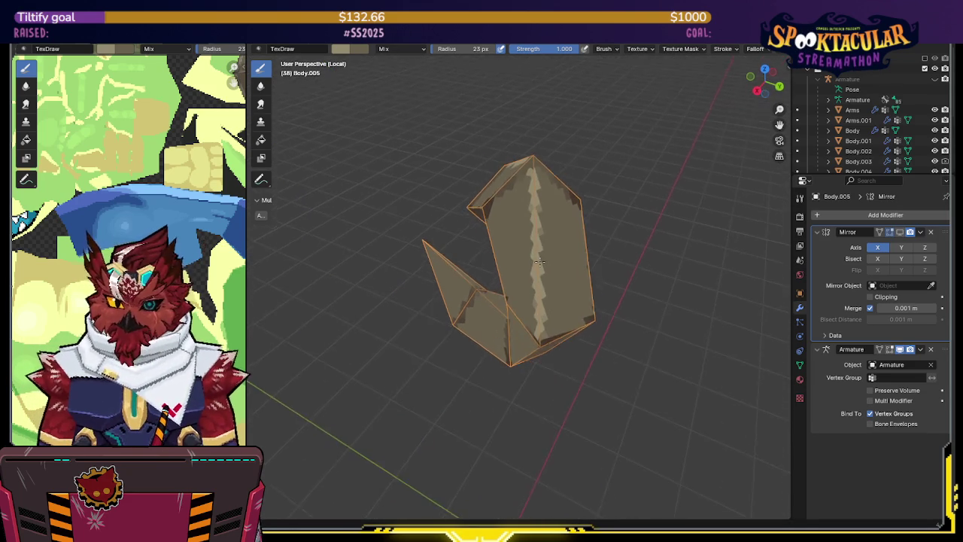
middle_click_drag(559, 271, 485, 348)
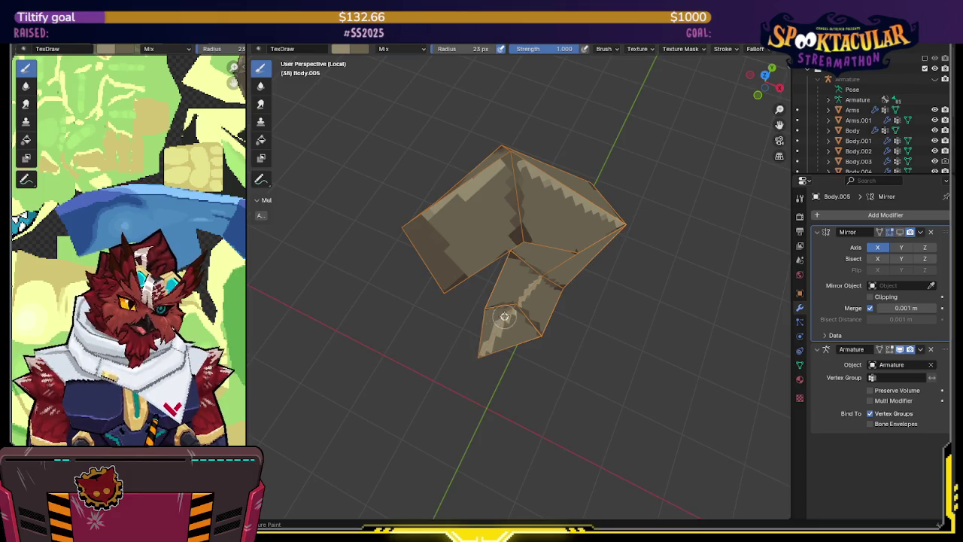
middle_click_drag(511, 310, 565, 235)
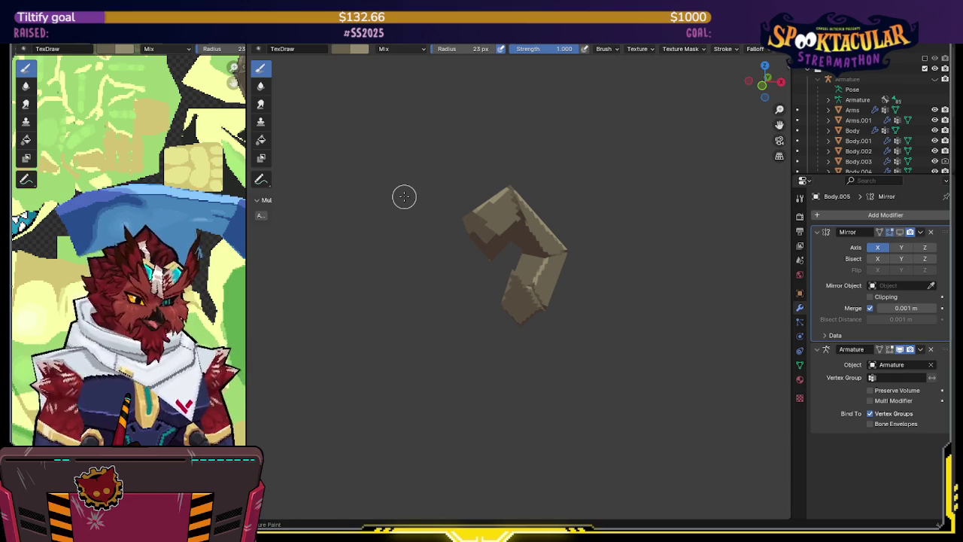
- Orbit around the horn to inspect its shading from below, the side and the front
mouse_move(473, 257)
middle_mouse_down()
mouse_move(492, 221)
mouse_move(509, 252)
middle_mouse_up()
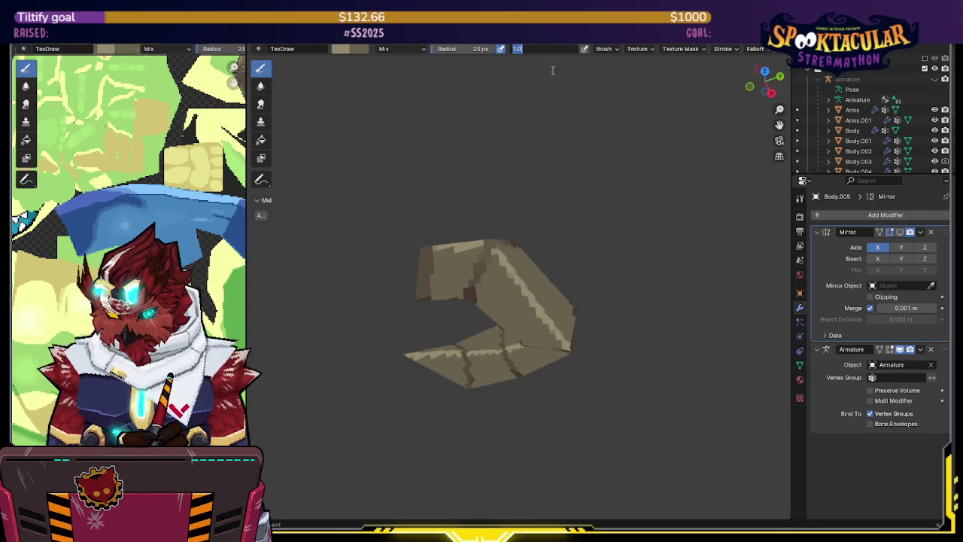
mouse_move(540, 86)
middle_mouse_down()
mouse_move(497, 223)
mouse_move(509, 221)
mouse_move(547, 312)
mouse_move(535, 317)
mouse_move(526, 301)
mouse_move(508, 301)
middle_mouse_up()
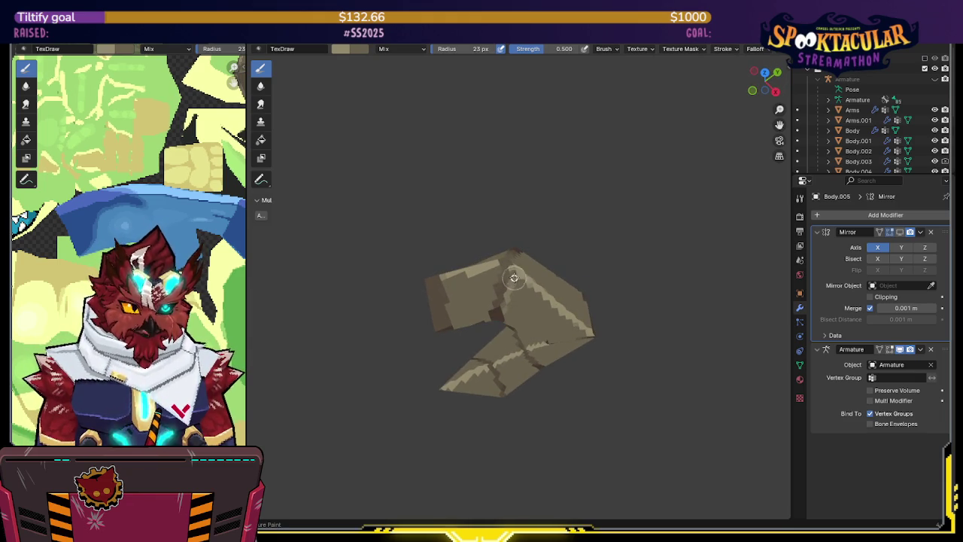
middle_click_drag(508, 293, 502, 230)
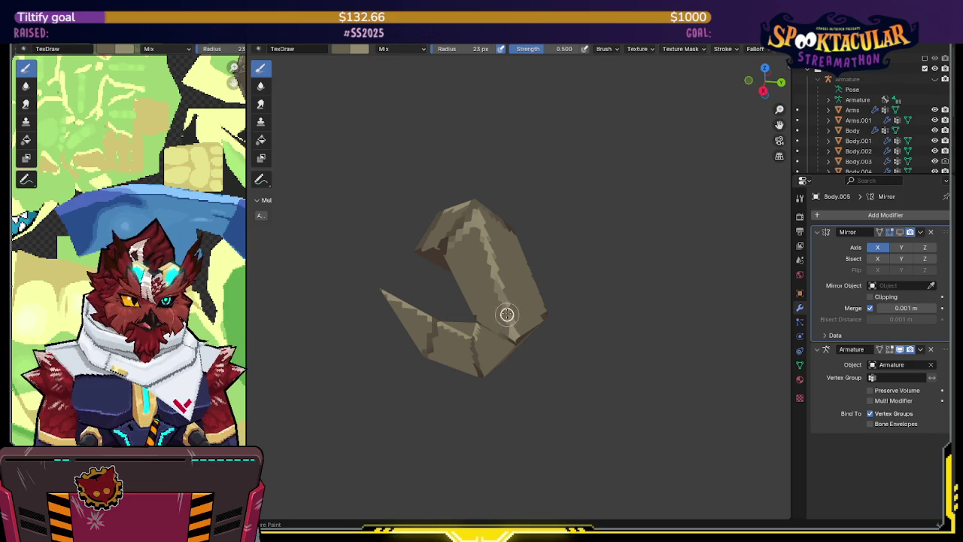
middle_click_drag(518, 288, 405, 298)
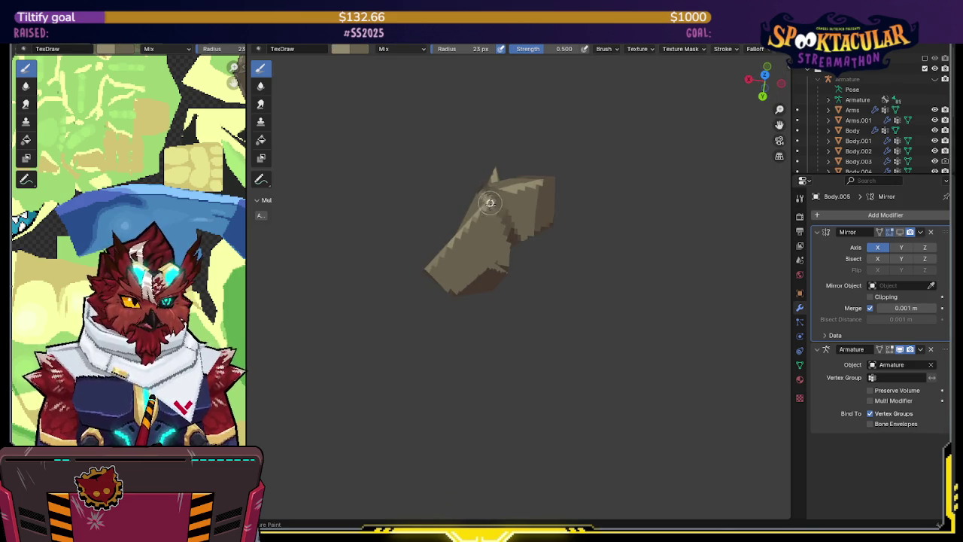
mouse_move(503, 224)
middle_mouse_down()
mouse_move(574, 164)
mouse_move(557, 196)
middle_mouse_up()
- Inspect the horn's red seam edges in Edit Mode from several angles, then return to Texture Paint
key("Tab")
mouse_move(541, 231)
middle_mouse_down()
mouse_move(397, 258)
mouse_move(449, 251)
middle_mouse_up()
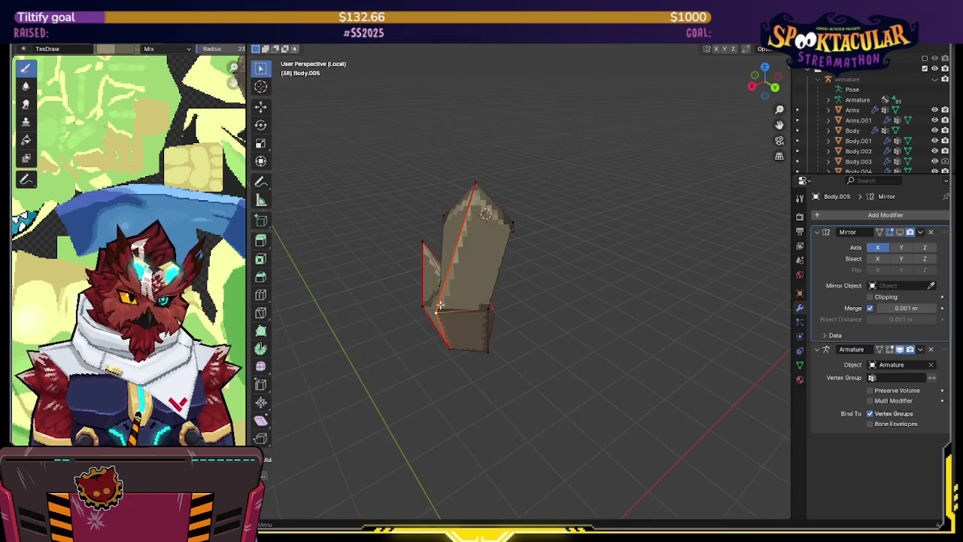
mouse_move(464, 197)
middle_mouse_down()
mouse_move(423, 224)
mouse_move(402, 224)
mouse_move(414, 203)
mouse_move(524, 182)
mouse_move(484, 196)
mouse_move(499, 195)
middle_mouse_up()
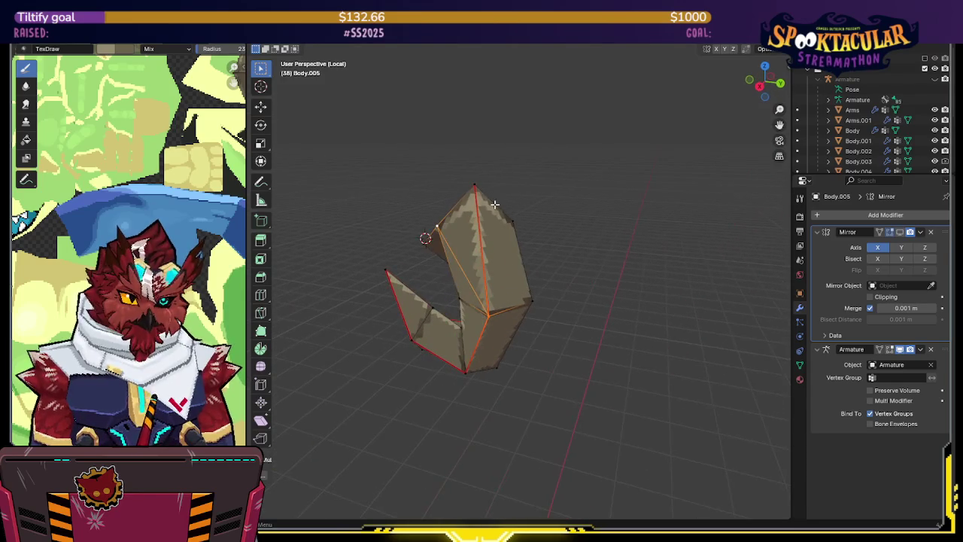
mouse_move(481, 272)
middle_mouse_down()
mouse_move(468, 278)
mouse_move(481, 262)
mouse_move(649, 271)
mouse_move(621, 260)
mouse_move(668, 241)
mouse_move(655, 267)
mouse_move(671, 263)
mouse_move(521, 219)
mouse_move(541, 214)
middle_mouse_up()
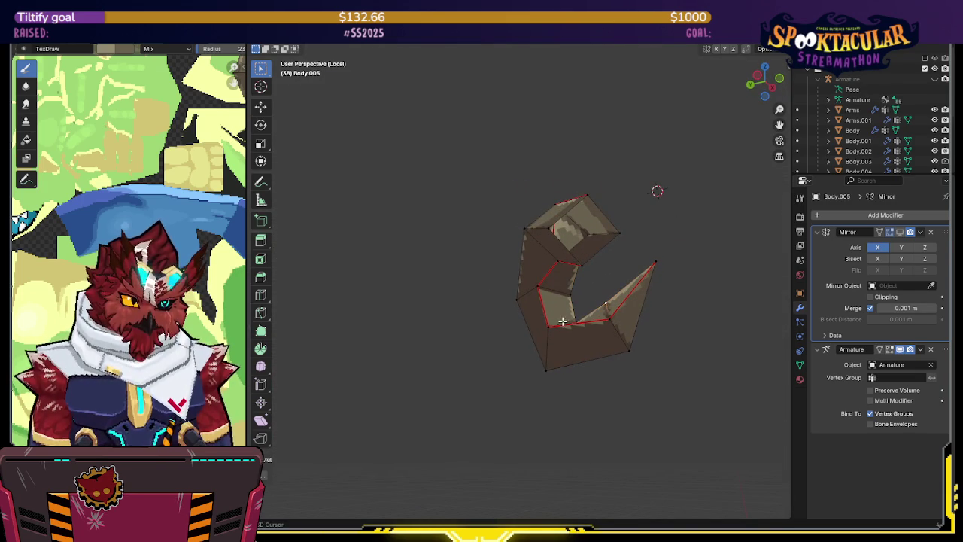
mouse_move(583, 269)
middle_mouse_down()
mouse_move(612, 279)
mouse_move(619, 319)
mouse_move(608, 365)
mouse_move(511, 282)
mouse_move(527, 300)
mouse_move(556, 305)
mouse_move(541, 320)
mouse_move(548, 313)
mouse_move(441, 290)
mouse_move(423, 198)
mouse_move(529, 255)
mouse_move(496, 301)
mouse_move(524, 282)
mouse_move(540, 308)
mouse_move(532, 297)
middle_mouse_up()
mouse_move(488, 276)
middle_mouse_down()
mouse_move(499, 318)
mouse_move(632, 253)
middle_mouse_up()
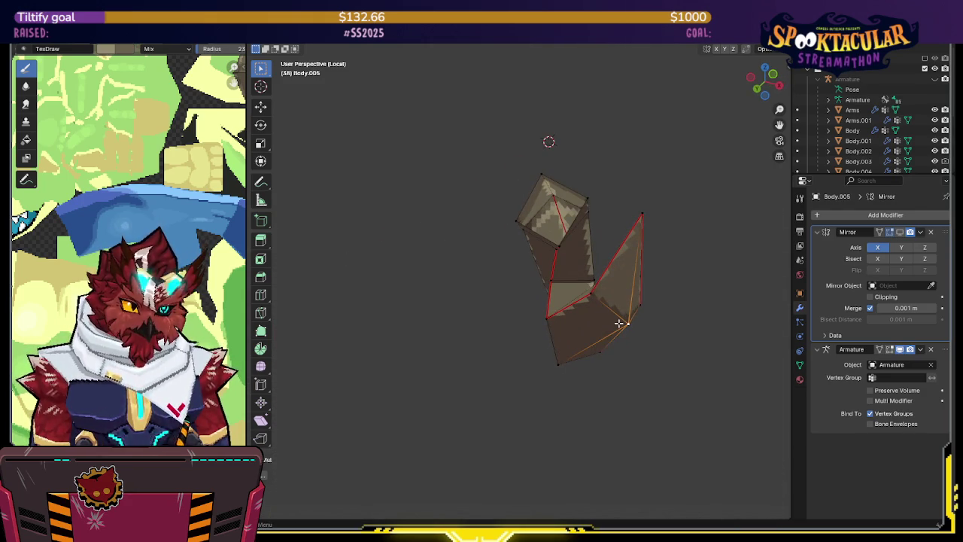
middle_click_drag(555, 314, 647, 365)
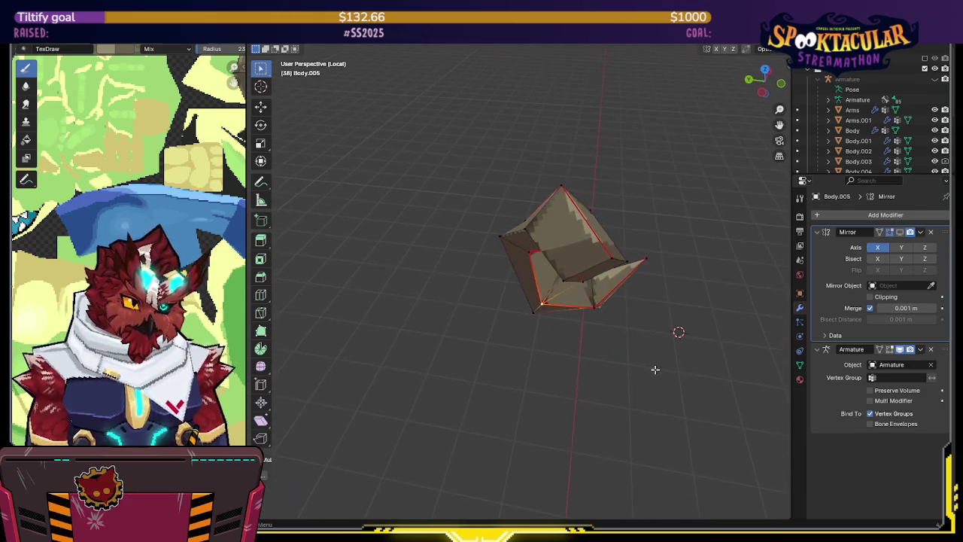
mouse_move(652, 331)
middle_mouse_down()
mouse_move(651, 290)
mouse_move(629, 286)
mouse_move(653, 329)
mouse_move(690, 350)
mouse_move(673, 346)
mouse_move(625, 293)
mouse_move(588, 277)
mouse_move(530, 282)
middle_mouse_up()
mouse_move(528, 222)
middle_mouse_down()
mouse_move(519, 195)
mouse_move(492, 174)
mouse_move(643, 243)
middle_mouse_up()
key("ctrl+Tab")
left_click(654, 218)
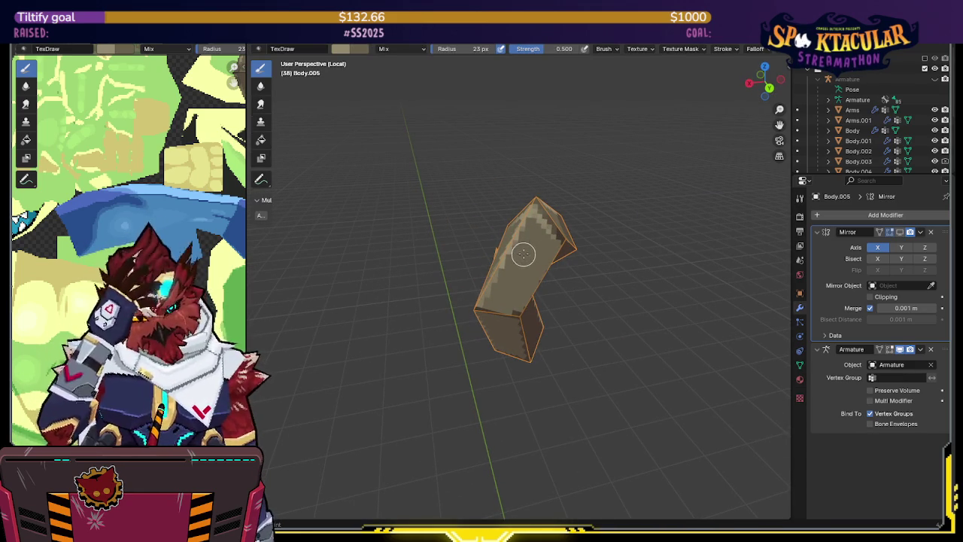
- Check the horn's brown shading on its outer, inner and bottom faces, then hide the overlays
mouse_move(525, 235)
middle_mouse_down()
mouse_move(638, 237)
mouse_move(501, 297)
middle_mouse_up()
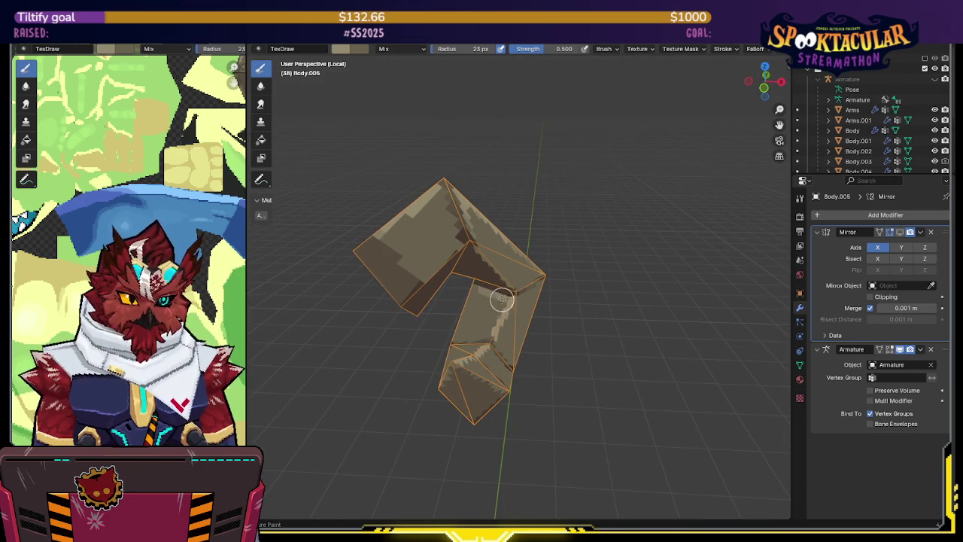
middle_click_drag(501, 299, 500, 323)
middle_click_drag(520, 289, 529, 271)
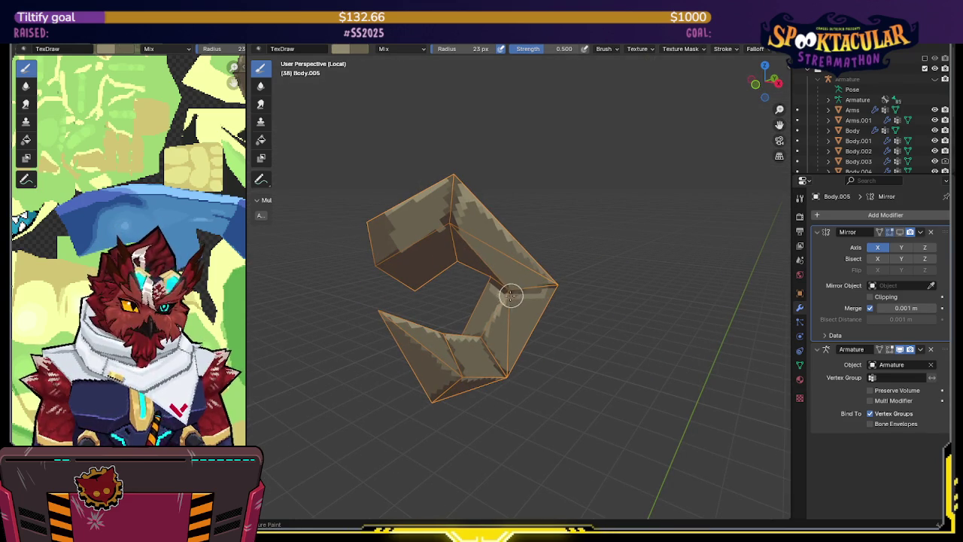
mouse_move(506, 237)
middle_mouse_down()
mouse_move(466, 297)
mouse_move(462, 284)
middle_mouse_up()
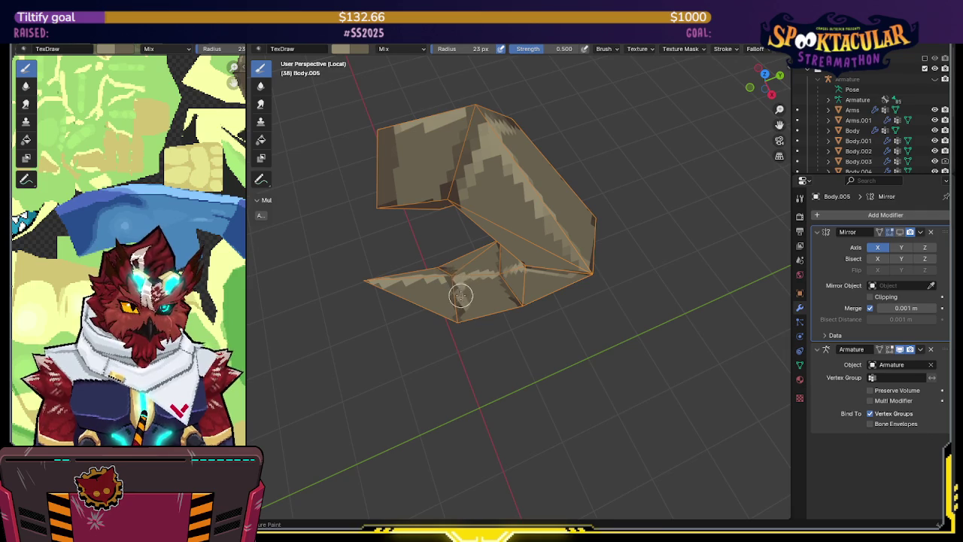
mouse_move(472, 279)
middle_mouse_down()
mouse_move(481, 285)
mouse_move(610, 258)
mouse_move(570, 338)
middle_mouse_up()
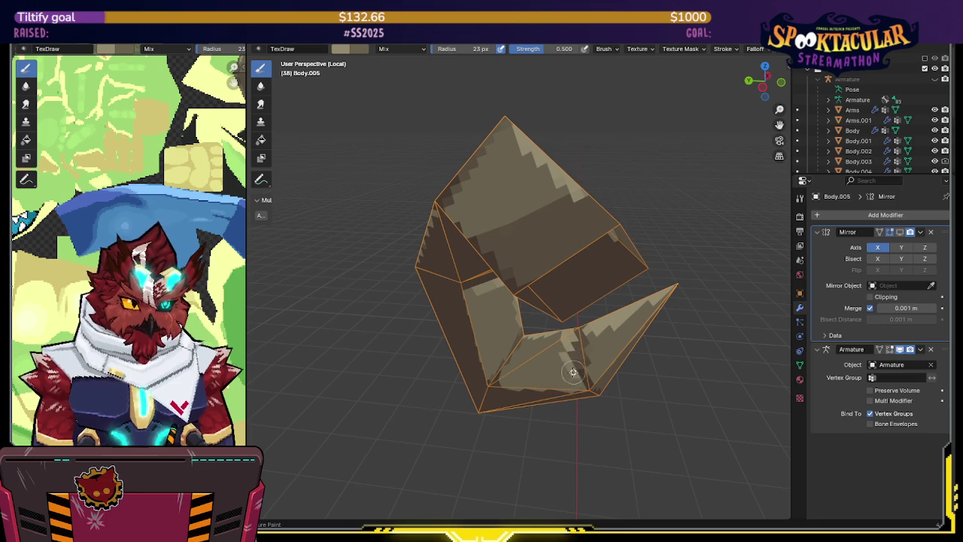
middle_click_drag(569, 368, 428, 359)
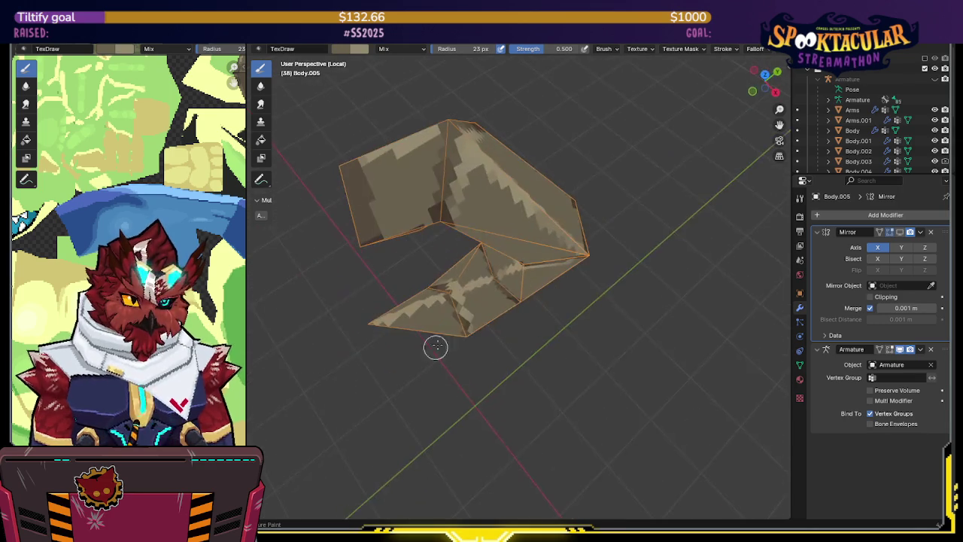
middle_click_drag(507, 253, 443, 287)
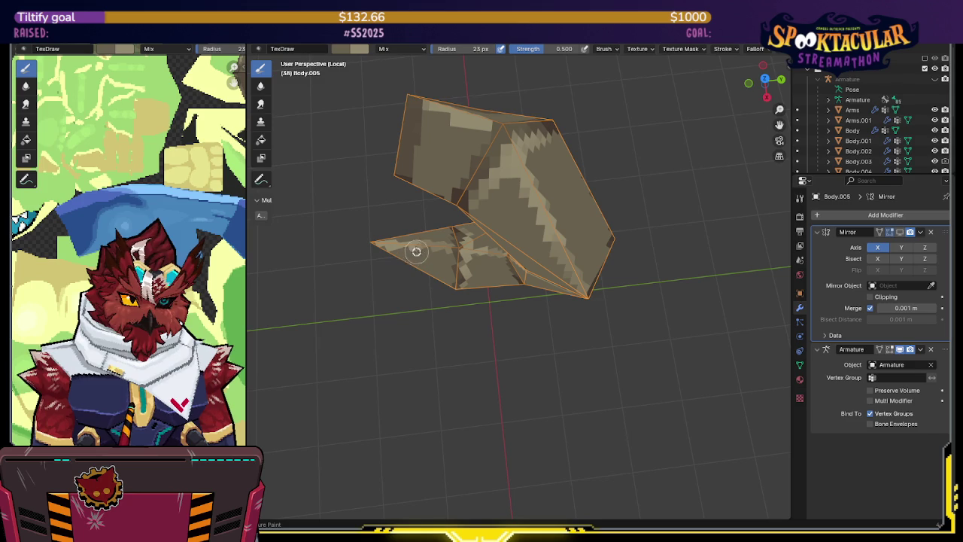
middle_click_drag(416, 245, 461, 252)
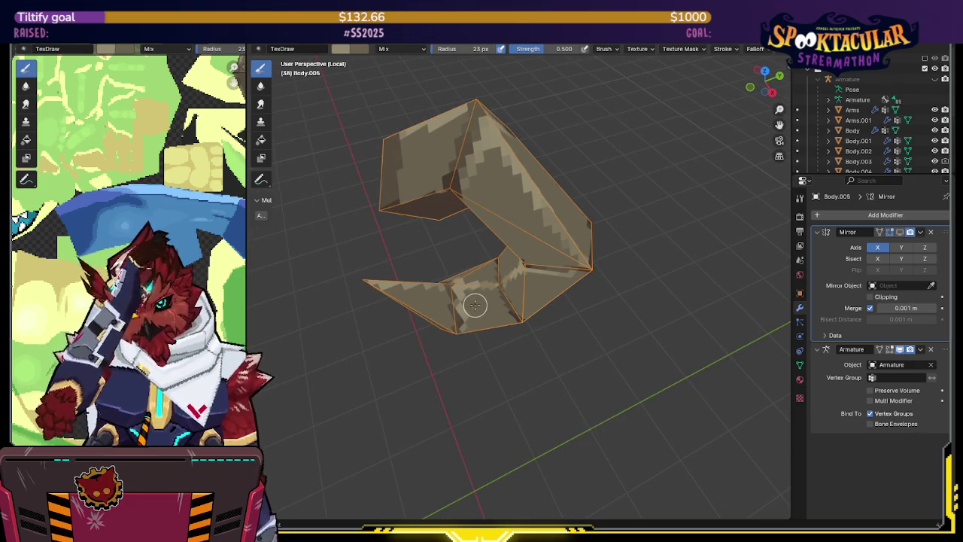
mouse_move(552, 248)
middle_mouse_down()
mouse_move(561, 172)
mouse_move(579, 223)
mouse_move(596, 235)
middle_mouse_up()
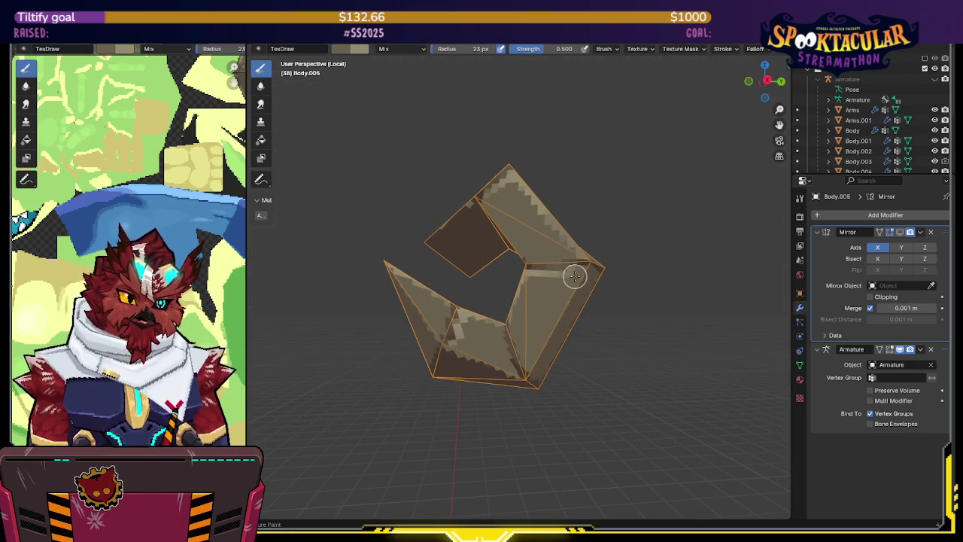
mouse_move(598, 279)
middle_mouse_down()
mouse_move(567, 240)
mouse_move(556, 248)
mouse_move(608, 259)
mouse_move(501, 298)
mouse_move(576, 264)
mouse_move(456, 218)
mouse_move(414, 183)
mouse_move(544, 146)
mouse_move(642, 179)
mouse_move(515, 184)
mouse_move(559, 233)
mouse_move(507, 300)
mouse_move(482, 225)
mouse_move(422, 279)
mouse_move(444, 250)
mouse_move(425, 249)
middle_mouse_up()
key("shift+alt+z")
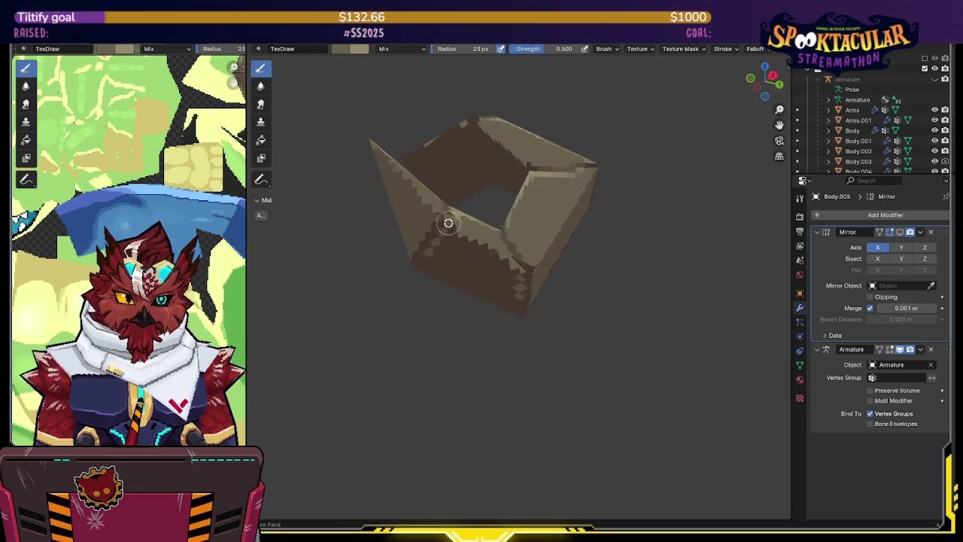
- Examine the horn's shading up close from several angles with overlays shown again
middle_click_drag(473, 214, 522, 254)
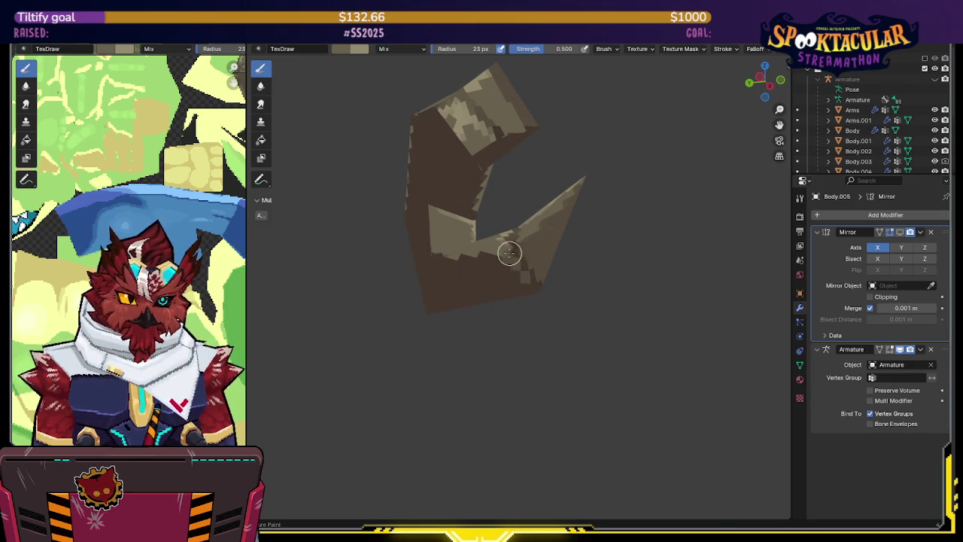
middle_click_drag(511, 239, 464, 274)
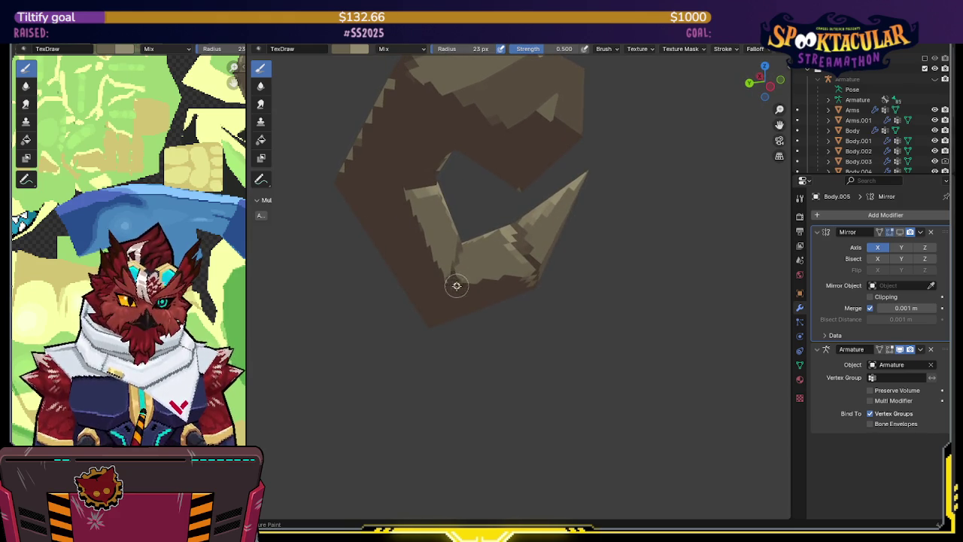
key("shift+alt+z")
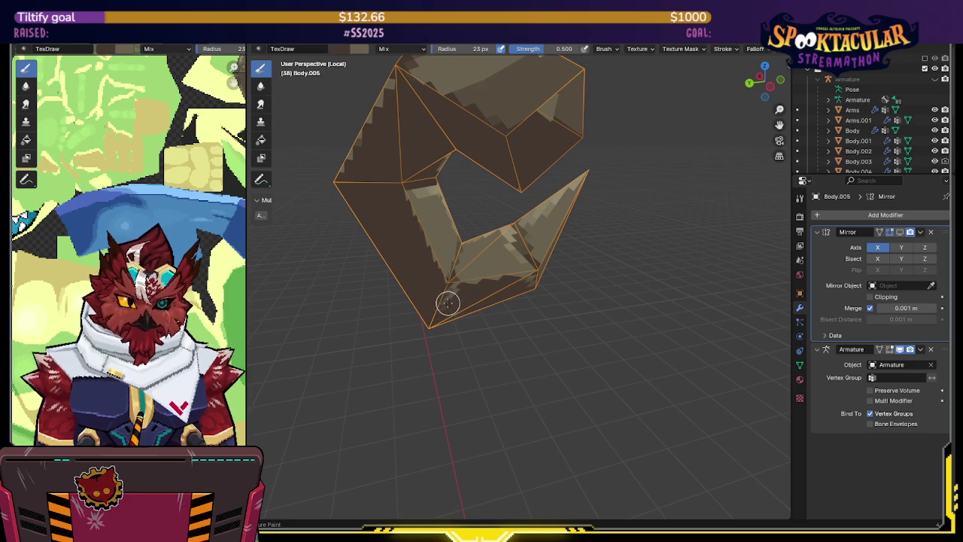
mouse_move(541, 219)
middle_mouse_down()
mouse_move(573, 216)
mouse_move(515, 230)
middle_mouse_up()
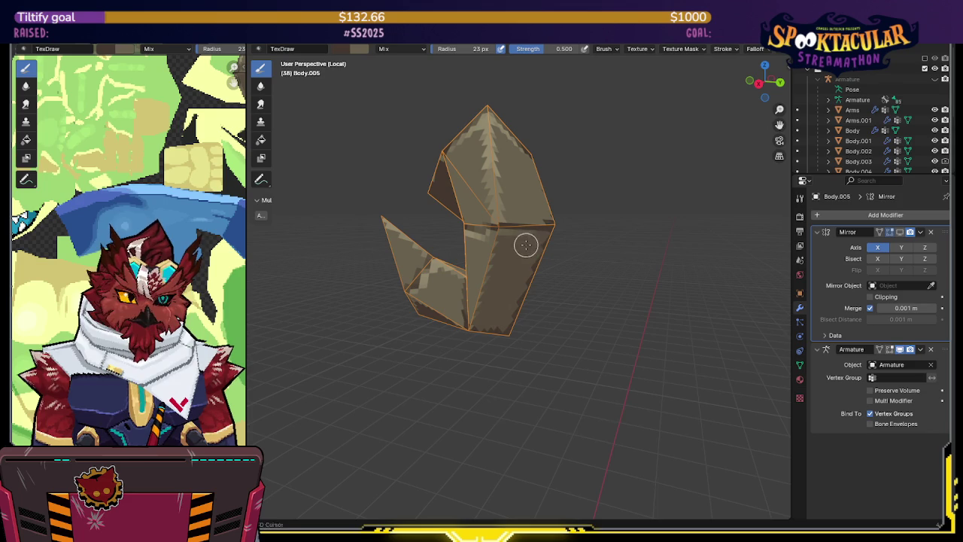
mouse_move(567, 216)
middle_mouse_down()
mouse_move(423, 219)
mouse_move(477, 208)
mouse_move(544, 238)
middle_mouse_up()
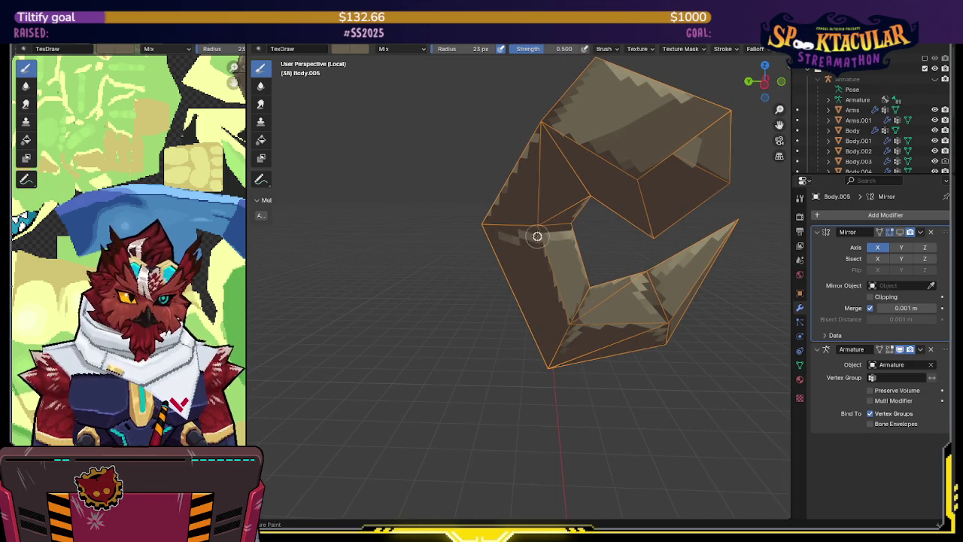
mouse_move(550, 228)
middle_mouse_down()
mouse_move(530, 214)
mouse_move(518, 222)
mouse_move(514, 200)
mouse_move(488, 228)
mouse_move(466, 162)
middle_mouse_up()
scroll(514, 201, "down", 3)
scroll(488, 228, "up", 3)
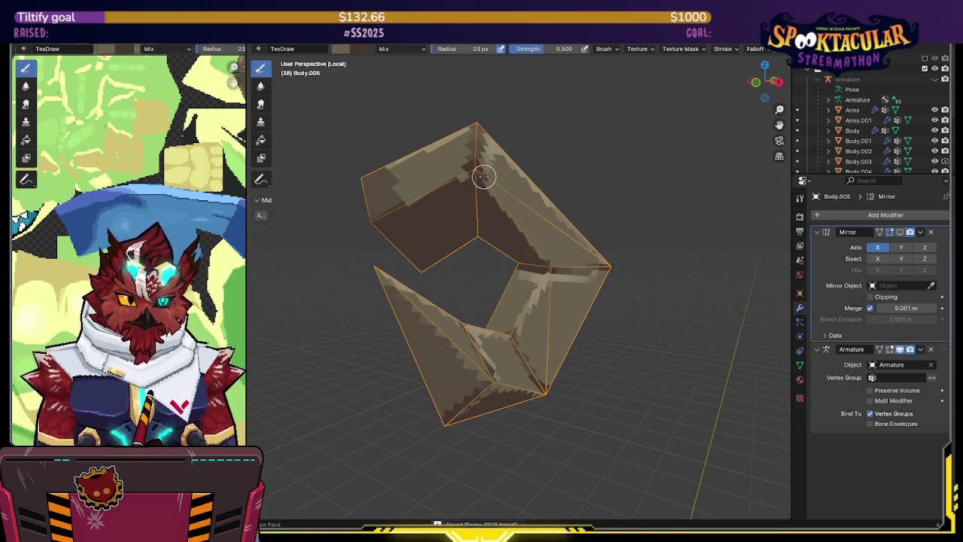
middle_click_drag(482, 205, 508, 178)
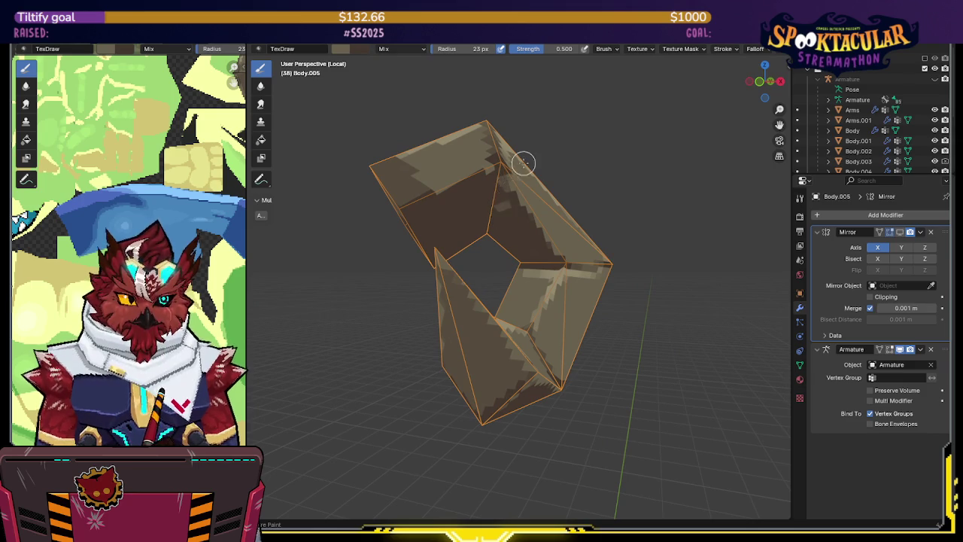
- Select all the horn's faces in Edit Mode and return to Texture Paint
key("Tab")
key("a")
middle_click_drag(548, 209, 549, 208)
key("ctrl+Tab")
left_click(622, 174)
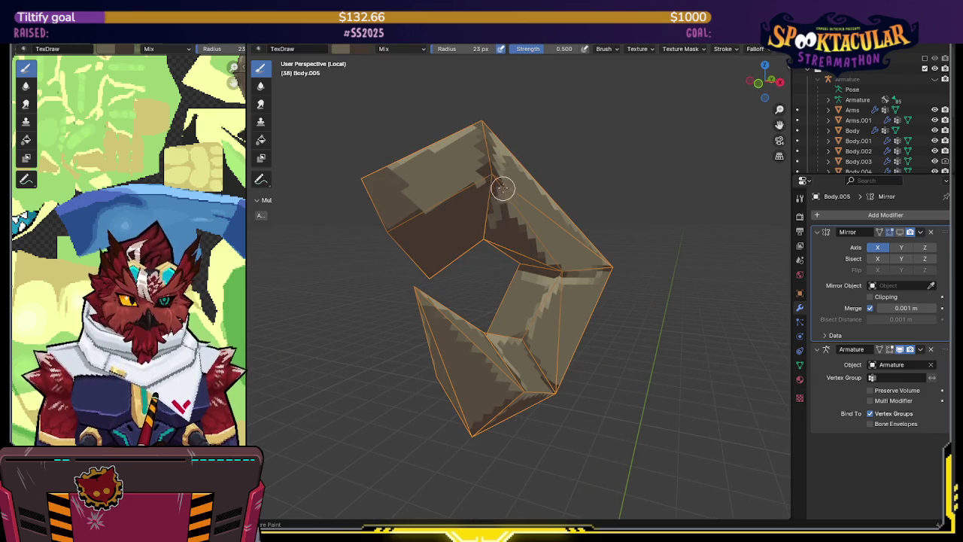
- Save the project file and leave local view to show the whole character
middle_click_drag(557, 163, 563, 192)
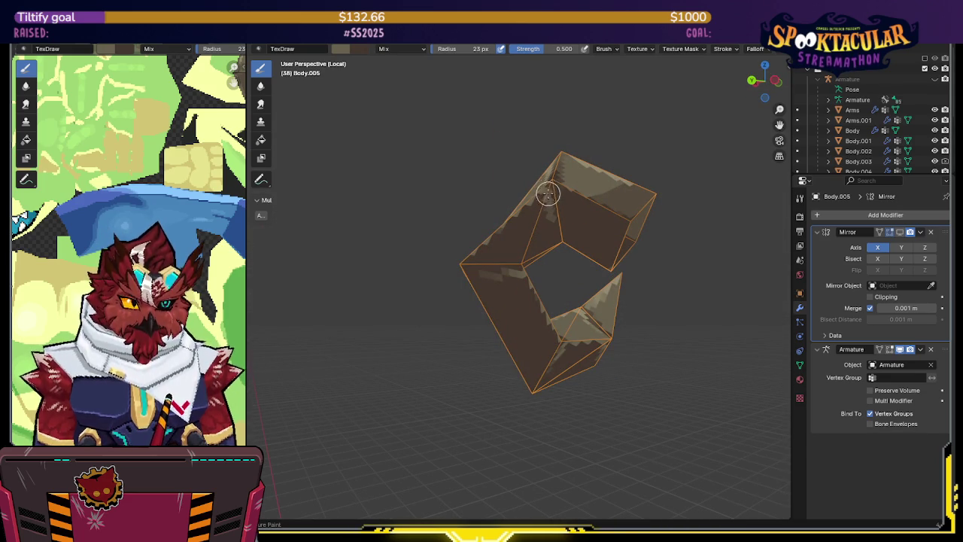
key("ctrl+s")
mouse_move(549, 231)
middle_mouse_down()
mouse_move(576, 197)
mouse_move(533, 190)
mouse_move(501, 215)
mouse_move(520, 209)
mouse_move(504, 203)
mouse_move(481, 222)
mouse_move(517, 219)
mouse_move(591, 168)
mouse_move(519, 191)
middle_mouse_up()
key("KP_Divide")
- Return to Object Mode, select the Body object with the hair, and switch it to Texture Paint
key("ctrl+Tab")
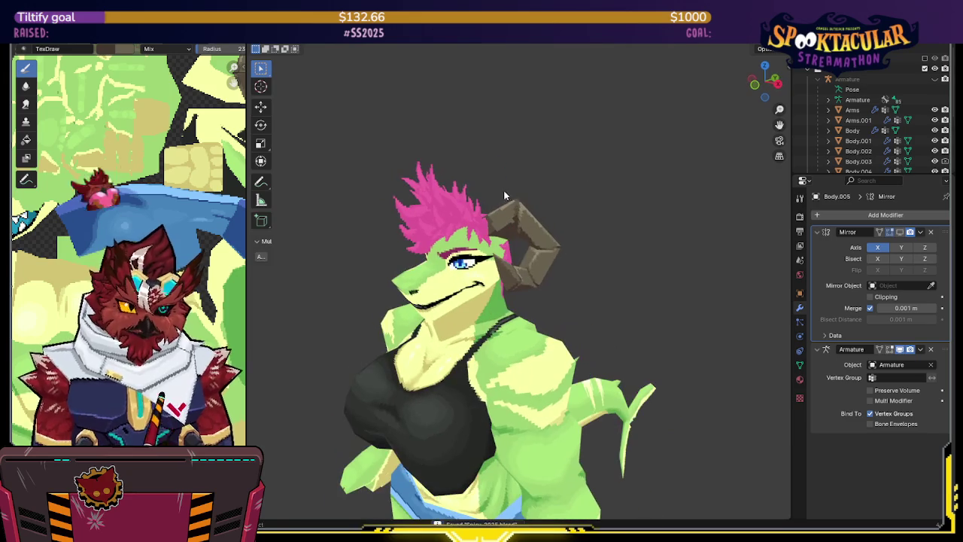
mouse_move(775, 229)
middle_mouse_down()
mouse_move(697, 219)
mouse_move(688, 248)
mouse_move(601, 240)
mouse_move(611, 249)
mouse_move(637, 216)
mouse_move(569, 186)
mouse_move(587, 214)
mouse_move(509, 233)
mouse_move(562, 244)
mouse_move(545, 231)
mouse_move(561, 231)
mouse_move(530, 237)
mouse_move(475, 222)
mouse_move(501, 233)
middle_mouse_up()
key("shift+alt+z")
scroll(561, 231, "down", 3)
scroll(546, 234, "down", 2)
scroll(487, 213, "up", 2)
left_click(462, 235)
key("ctrl+Tab")
left_click(489, 203)
- Switch to a front orthographic view and frame the spiky pink hair
key("KP_1")
key("KP_5")
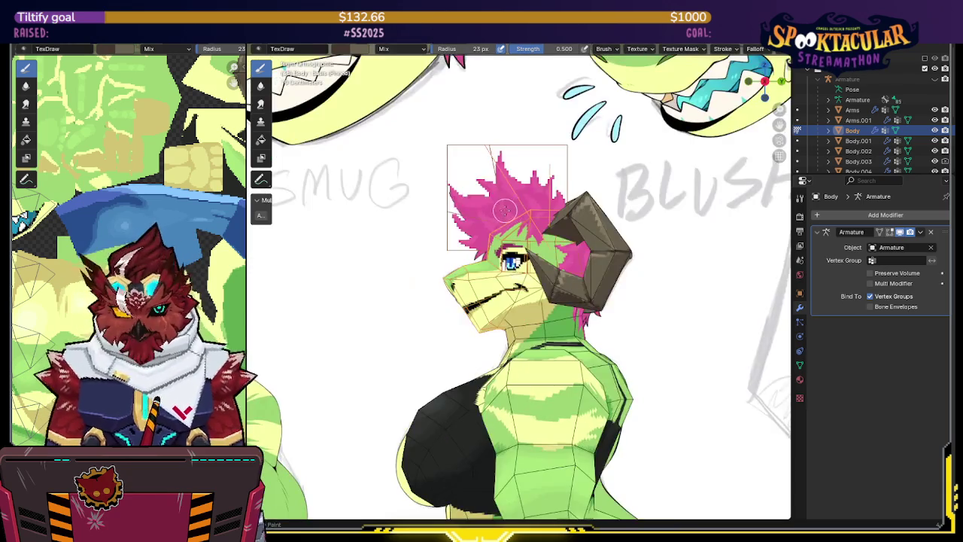
middle_click_drag(508, 212, 527, 316, "shift")
scroll(481, 249, "up", 3)
mouse_move(481, 249)
middle_mouse_down("shift")
mouse_move(512, 339)
mouse_move(444, 286)
mouse_move(533, 262)
middle_mouse_up("shift")
scroll(511, 338, "up", 6)
scroll(444, 286, "down", 3)
- Select the linked hair-card faces in Edit Mode and isolate the head in local view
key("Tab")
key("alt+a")
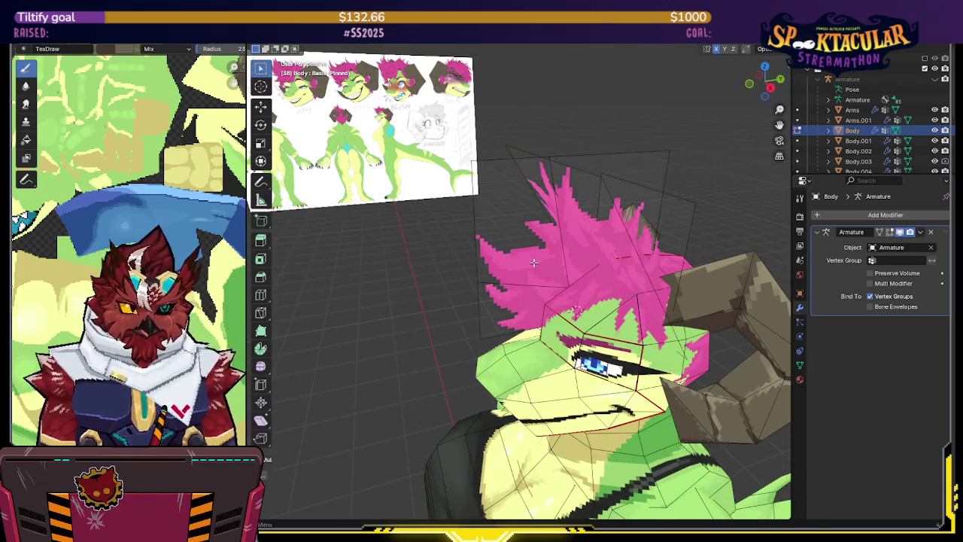
key("l")
key("Tab")
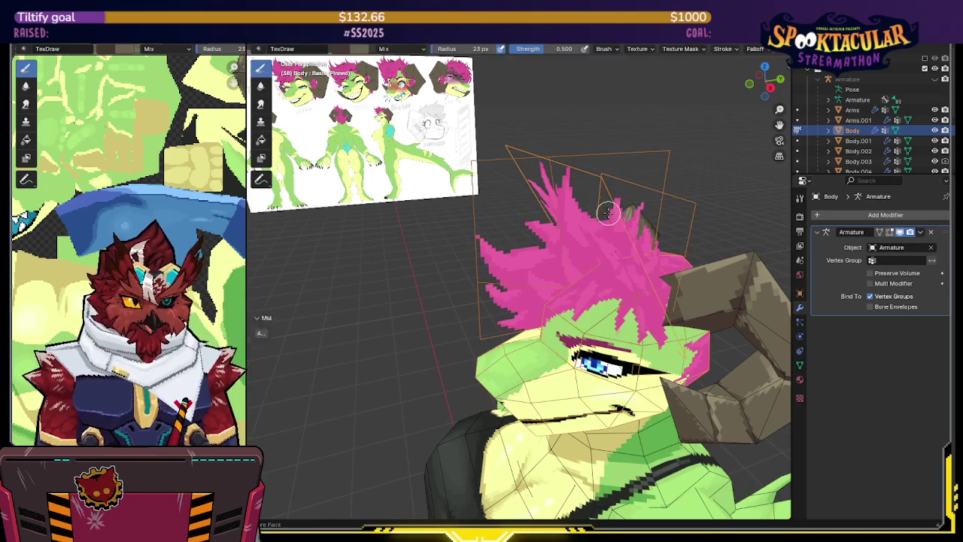
key("KP_Divide")
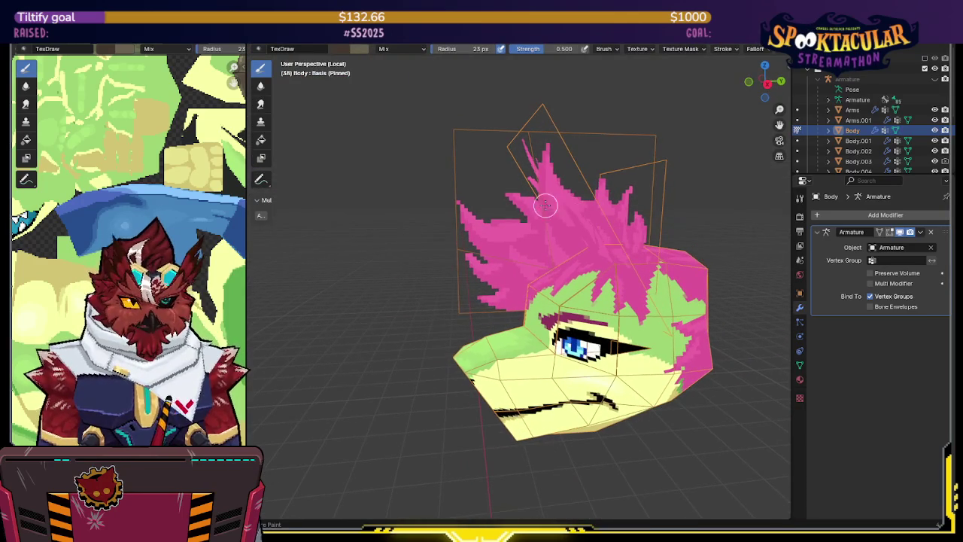
- Sample the hair's pink and darken it by lowering Value in the colour picker
key("s")
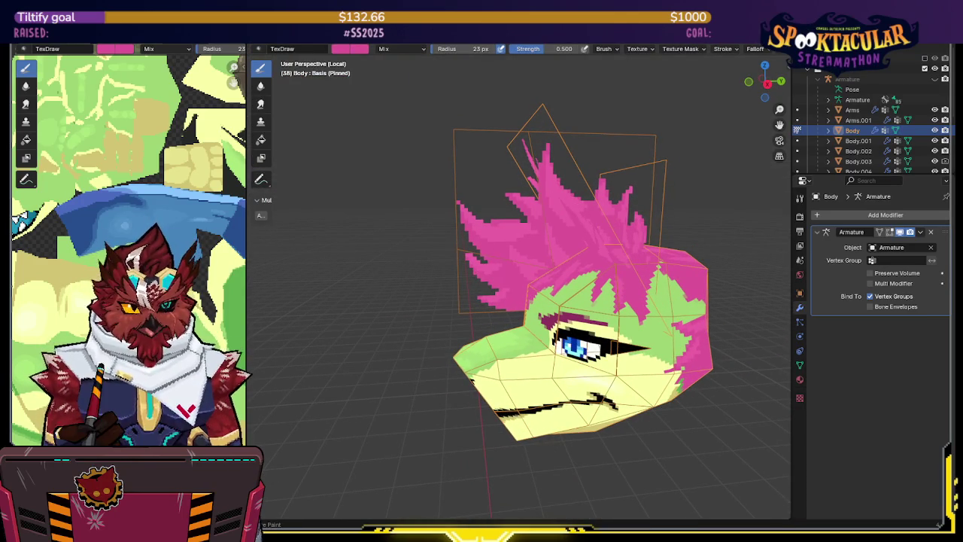
left_click(341, 50)
left_click_drag(435, 73, 435, 101)
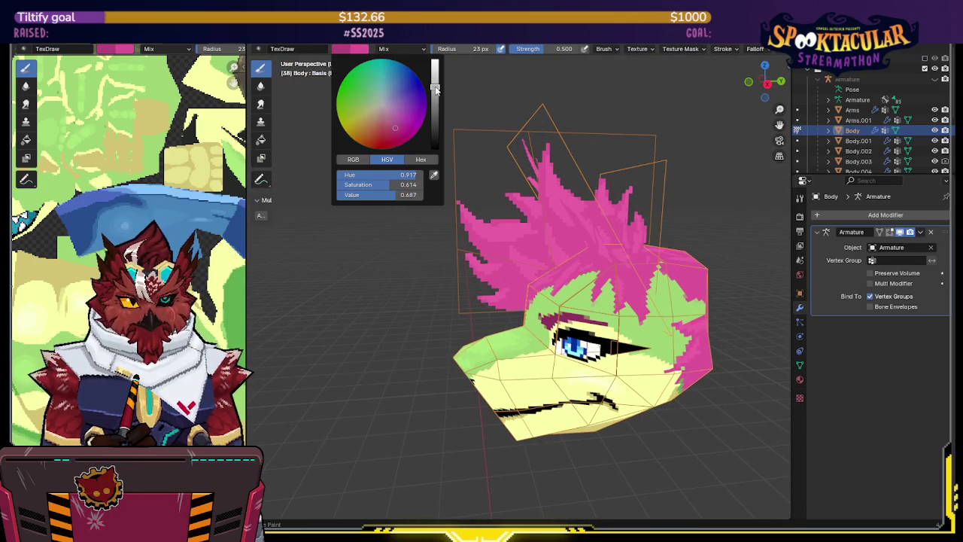
- Zoom toward the hair and enable face selection masking for painting
middle_click_drag(499, 215, 456, 188, "shift")
scroll(456, 188, "up", 2)
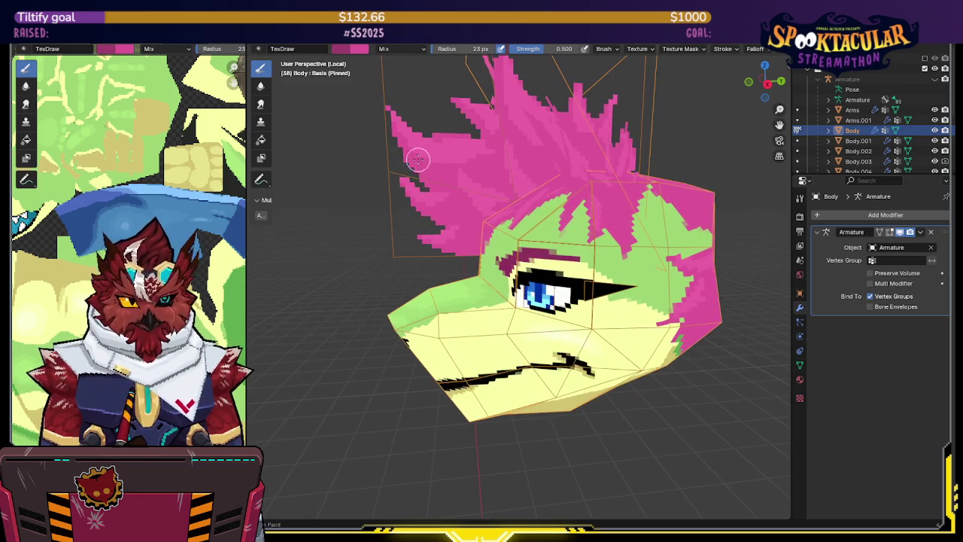
key("m")
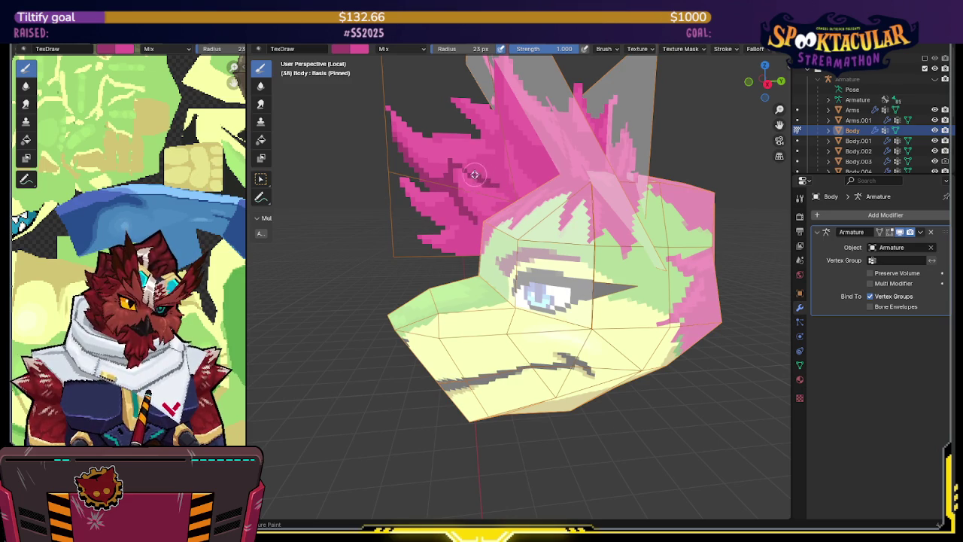
- With the view reframed above the head, set the texture paint brush strength to 0.5
left_click_drag(569, 51, 537, 49)
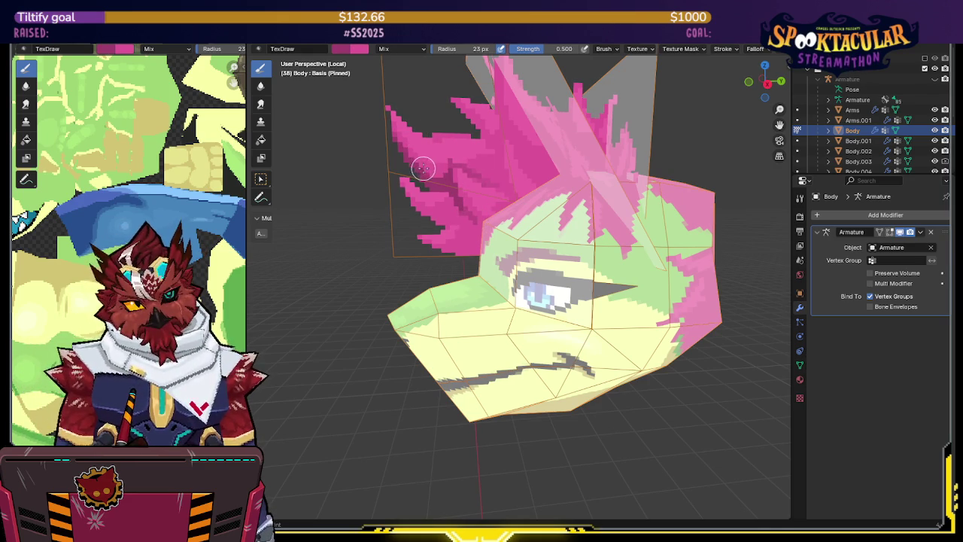
middle_click_drag(451, 165, 477, 133, "shift")
key("shift+f")
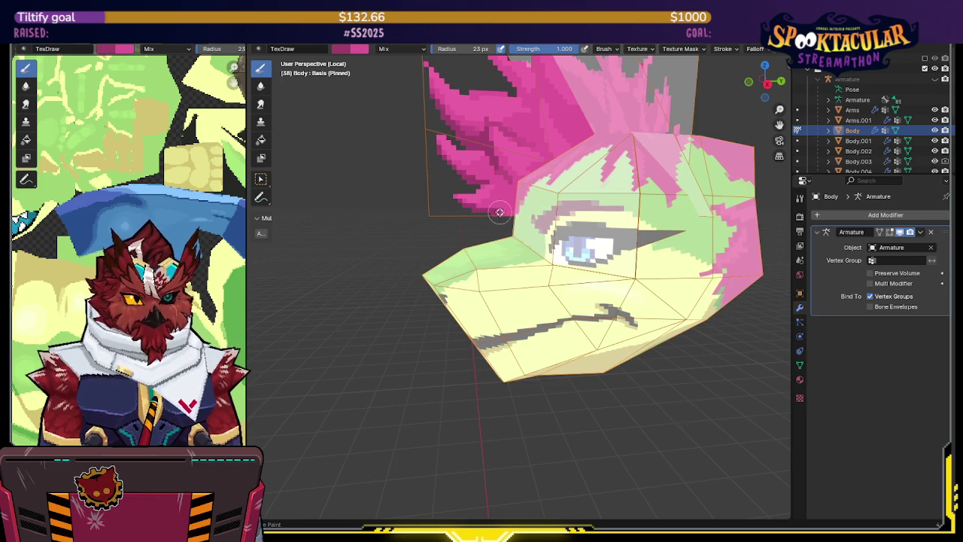
middle_click_drag(514, 198, 465, 183)
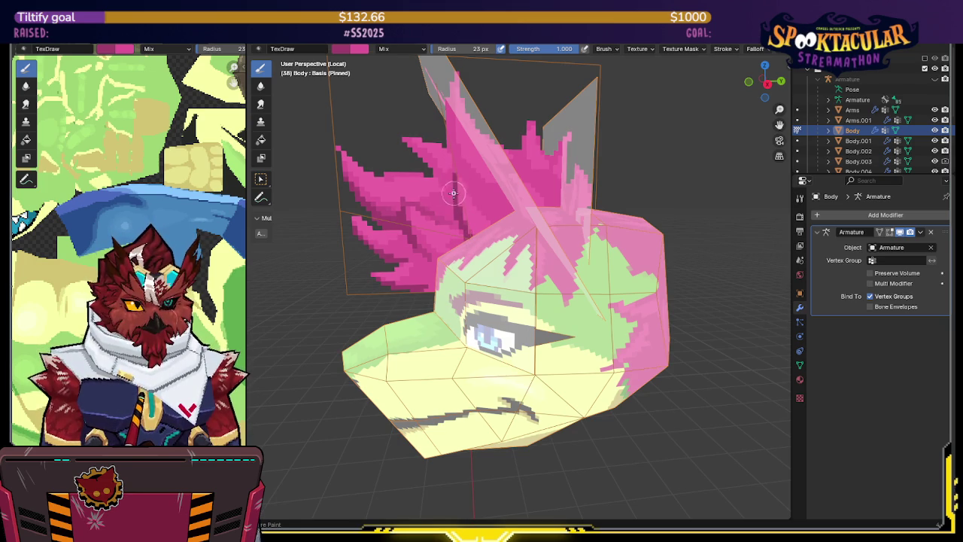
middle_click_drag(458, 170, 429, 142)
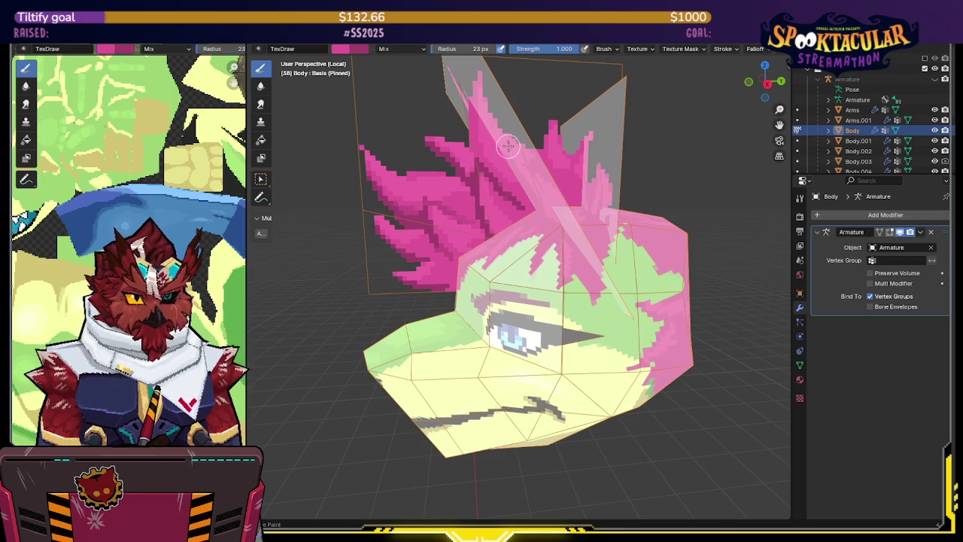
left_click(546, 49)
type("0.5")
key("Return")
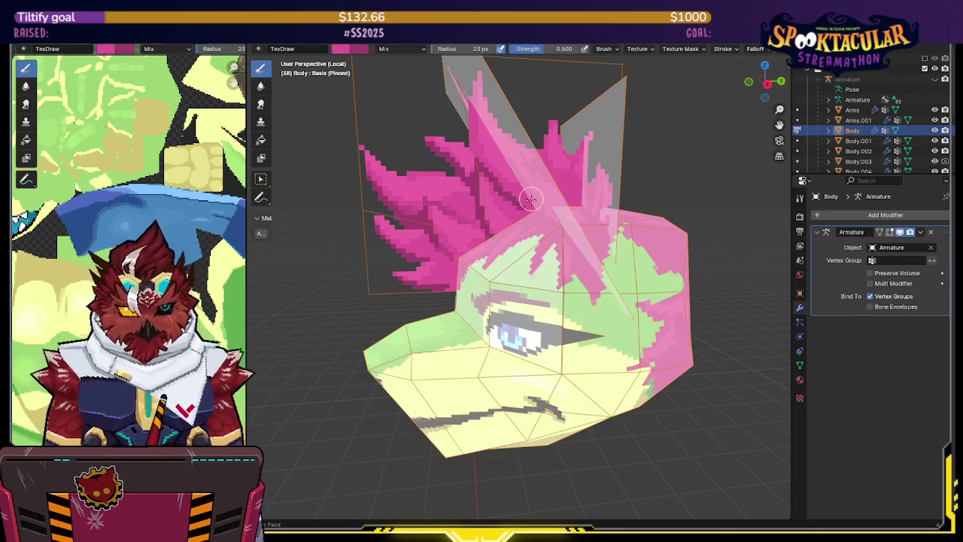